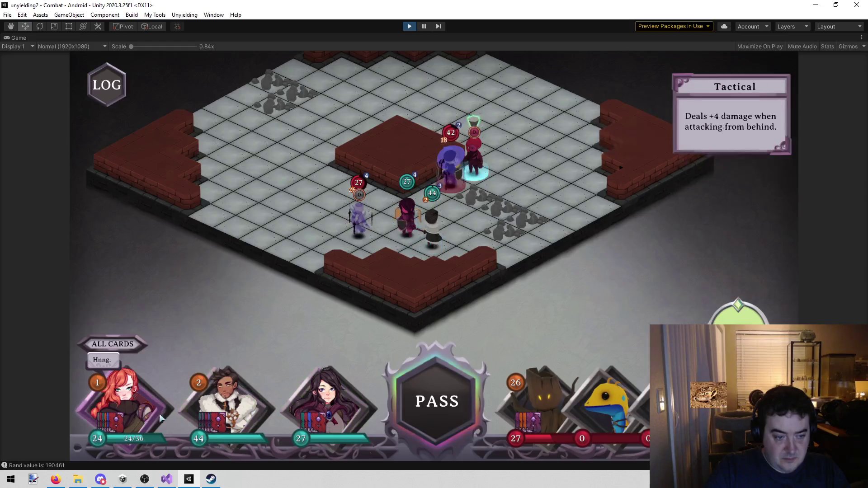
- Hit the 27-HP ghost with Sara's Penetrating Sparks, then walk Sara to a new tile
click(304, 412)
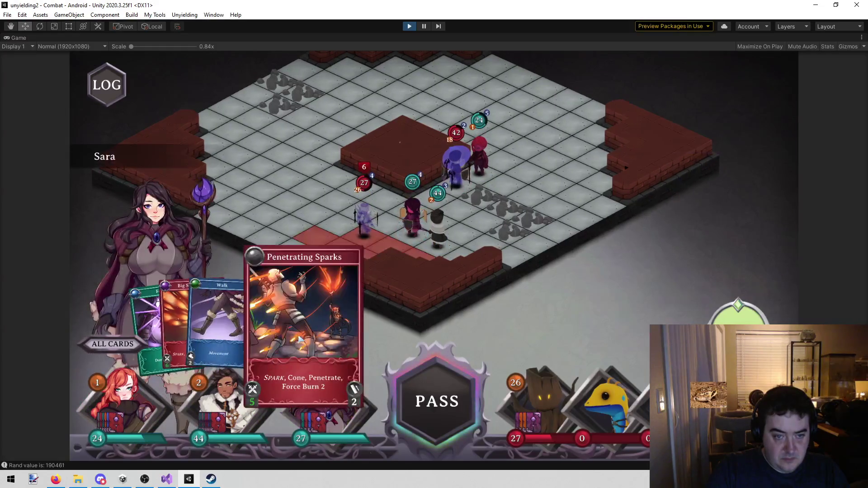
click(303, 317)
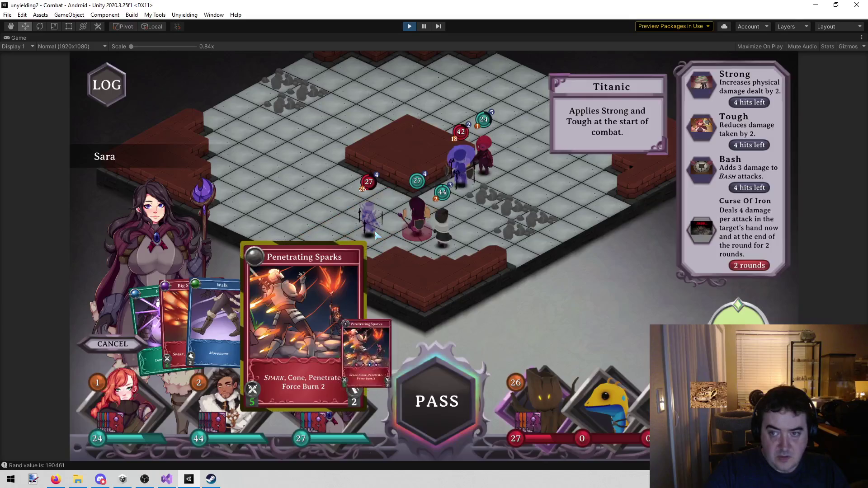
click(376, 236)
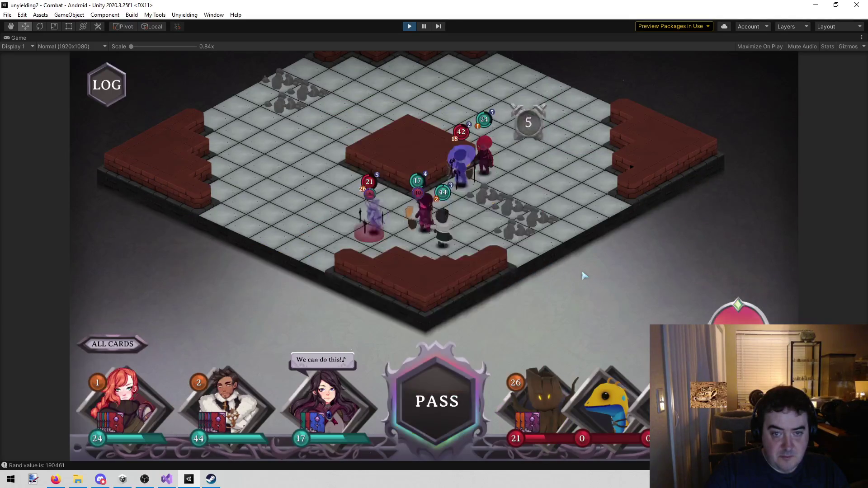
click(346, 398)
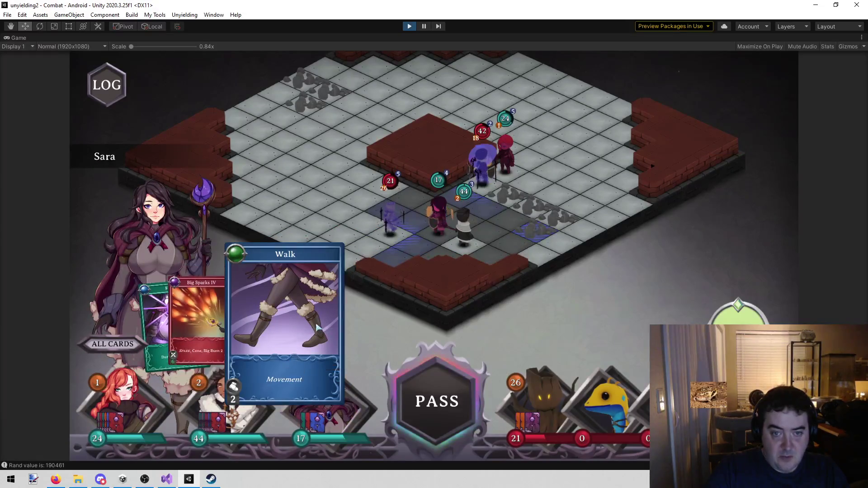
click(447, 210)
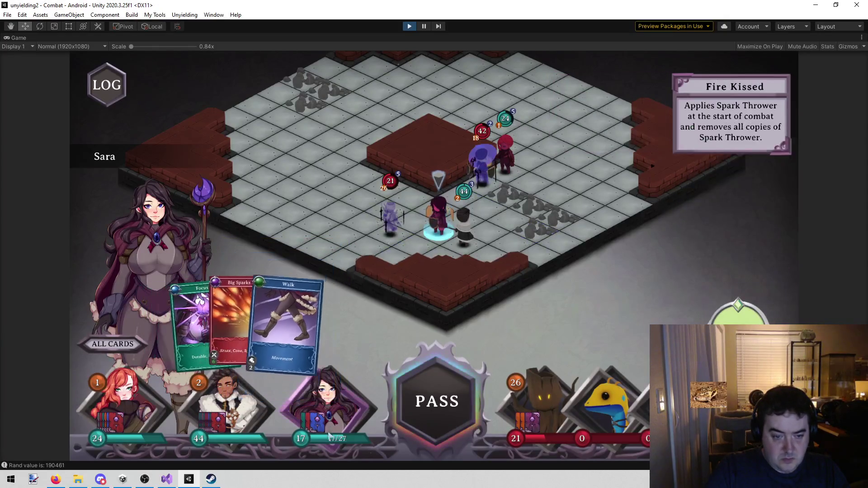
- Make the 21-HP ghost vulnerable with Dane, then heal the party to 30, 45 and 13 HP
click(235, 412)
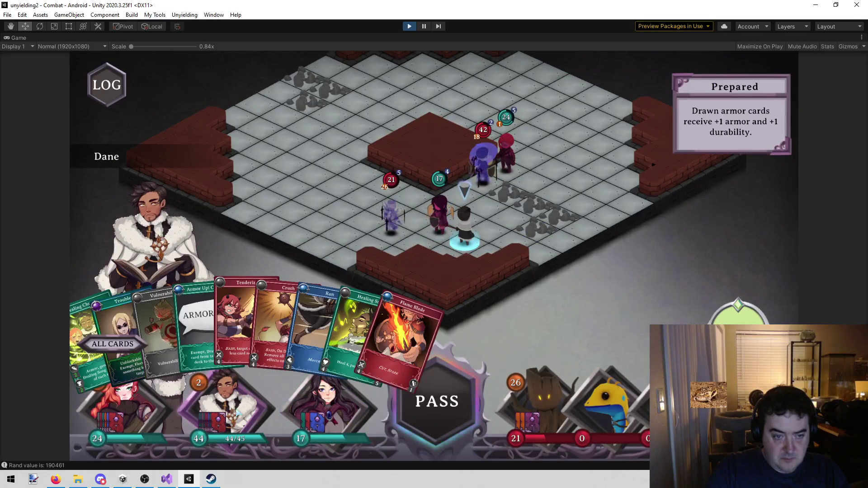
mouse_move(166, 330)
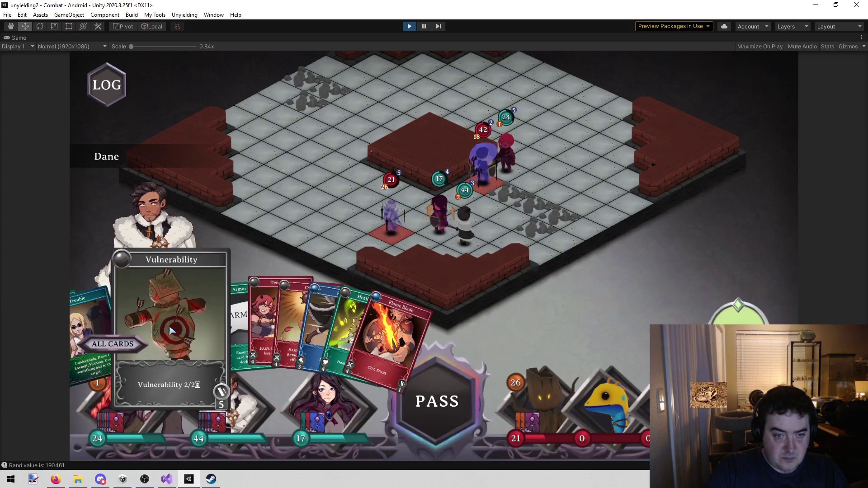
click(172, 331)
click(392, 217)
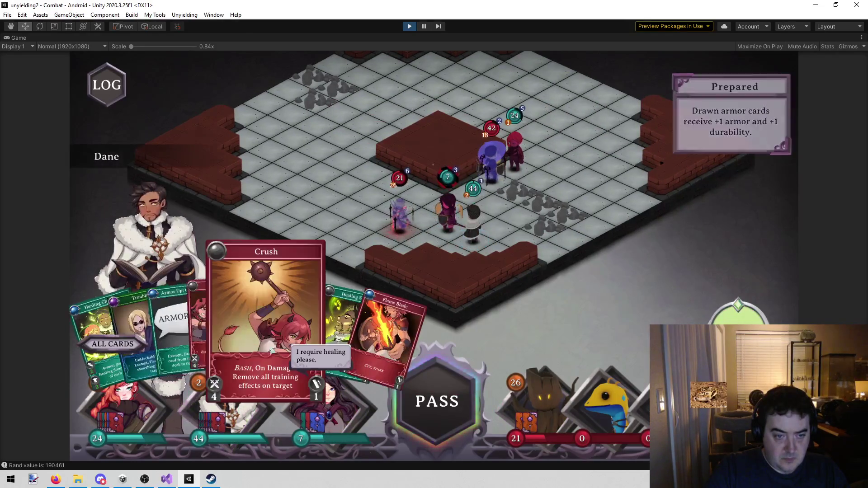
mouse_move(341, 316)
mouse_down()
mouse_move(407, 258)
mouse_move(545, 237)
mouse_up()
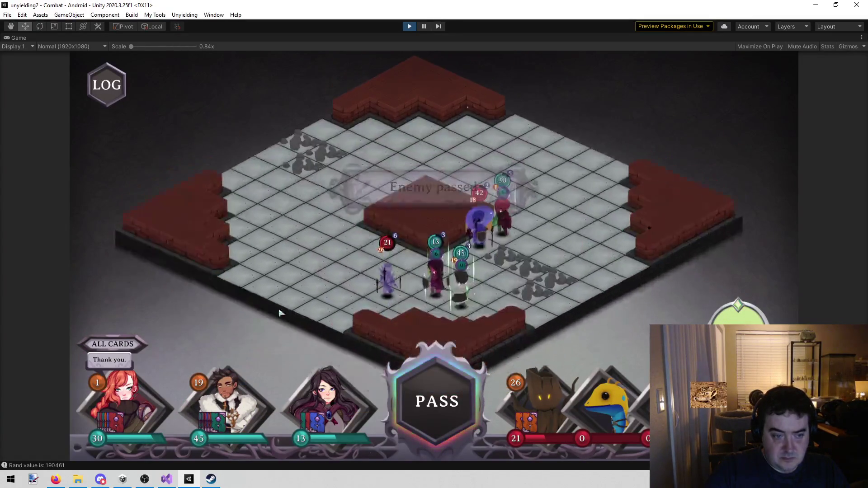
- Walk Sara onto a new tile and strike the 42-HP enemy with Val's Smite III
mouse_move(268, 405)
click(318, 404)
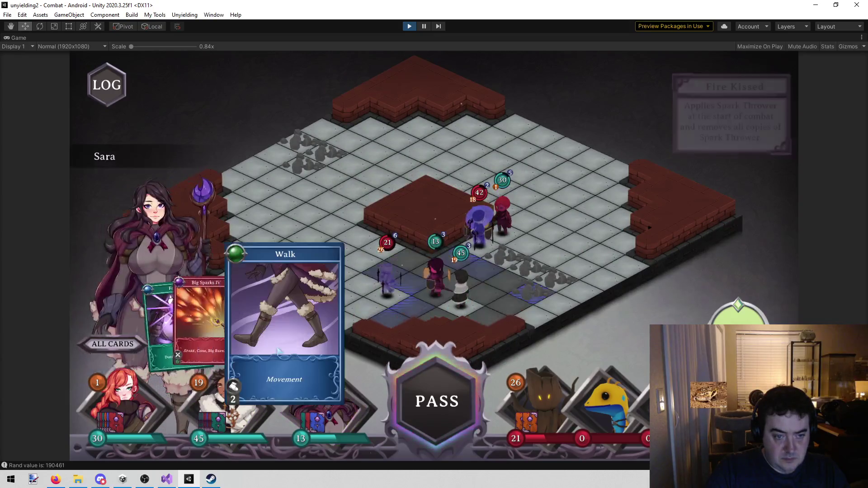
click(428, 282)
click(318, 404)
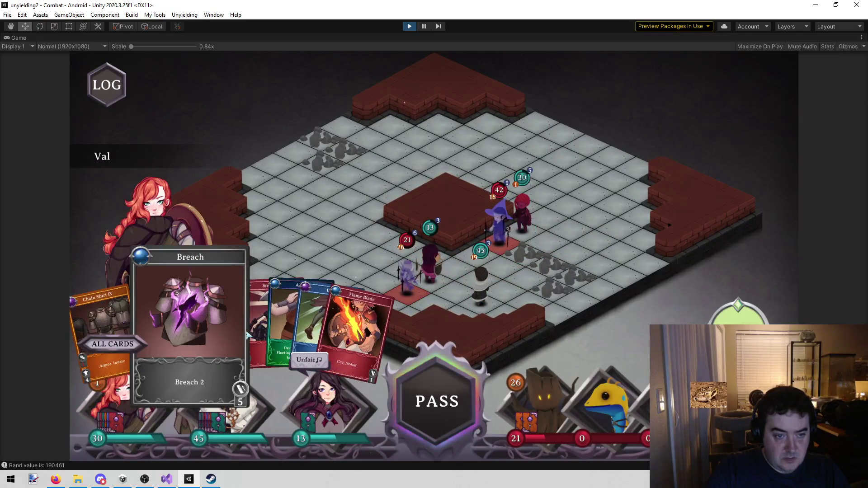
click(262, 326)
click(509, 246)
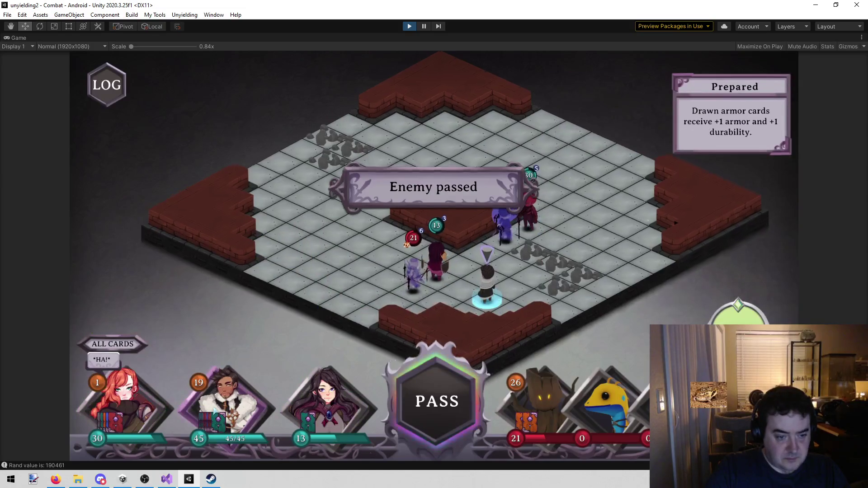
- Run Dane forward, give the party Fervor, and hit the wounded enemy with Crush
click(288, 312)
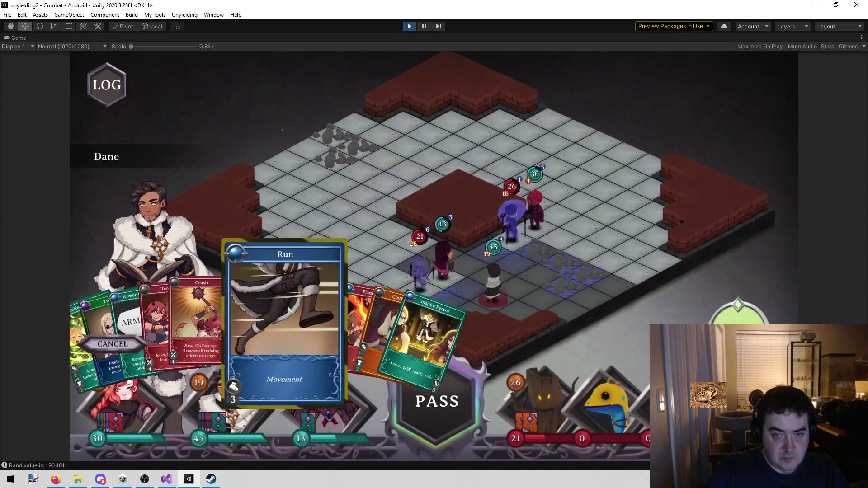
click(541, 231)
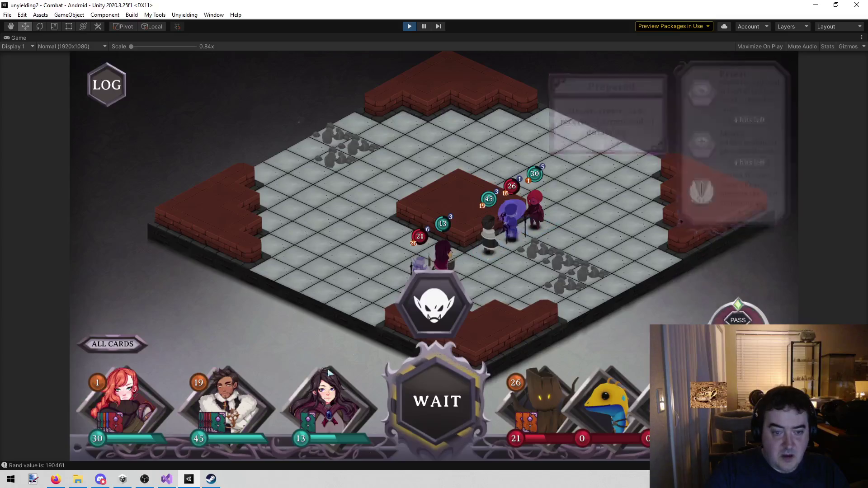
click(589, 268)
click(421, 228)
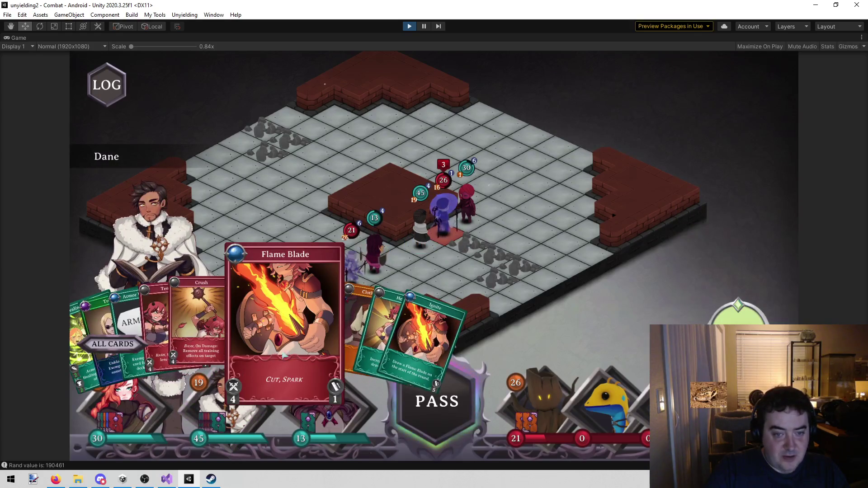
click(216, 304)
click(450, 231)
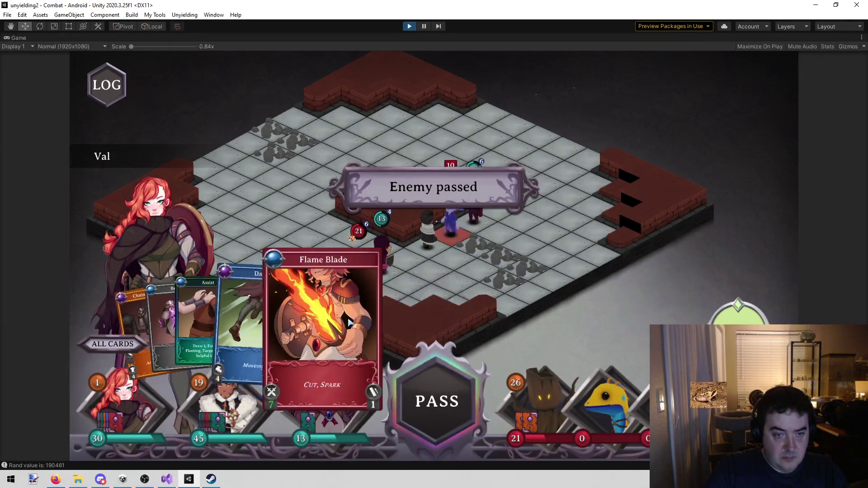
- Strike the enemy with Flame Blade from both Val and Dane
click(335, 308)
click(472, 212)
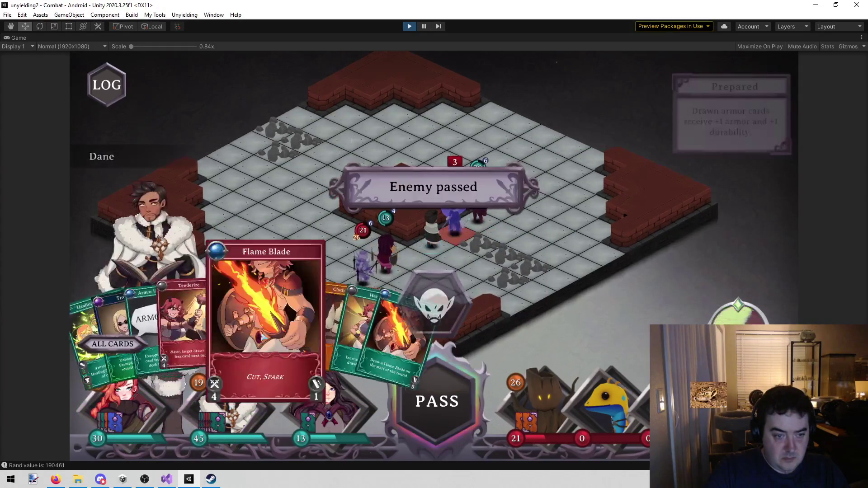
click(267, 316)
click(482, 213)
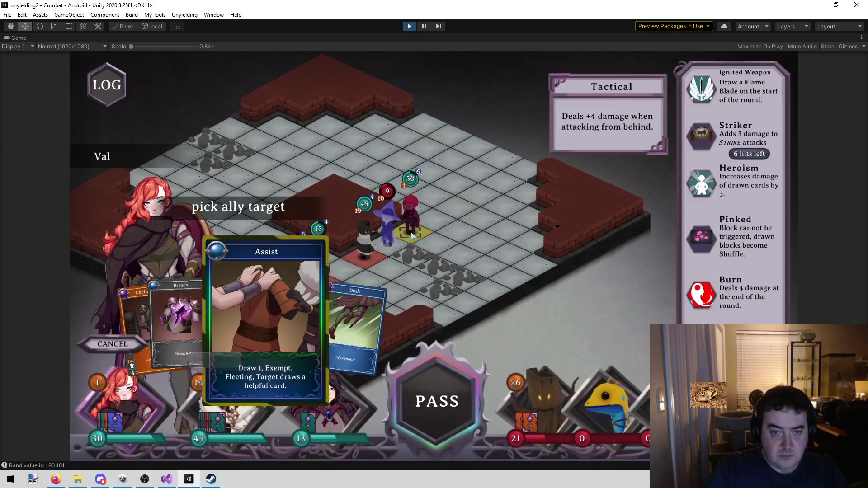
- Use Assist on an ally to create a Crush card, then finish off the enemy with it
click(387, 228)
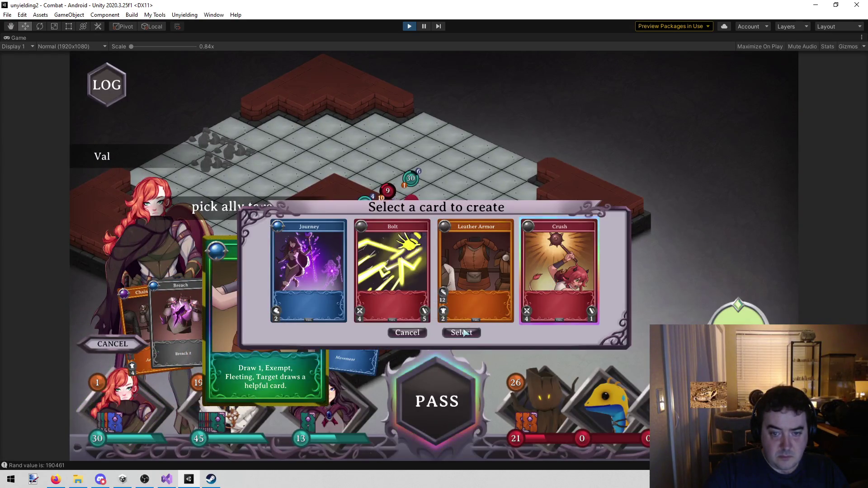
click(462, 333)
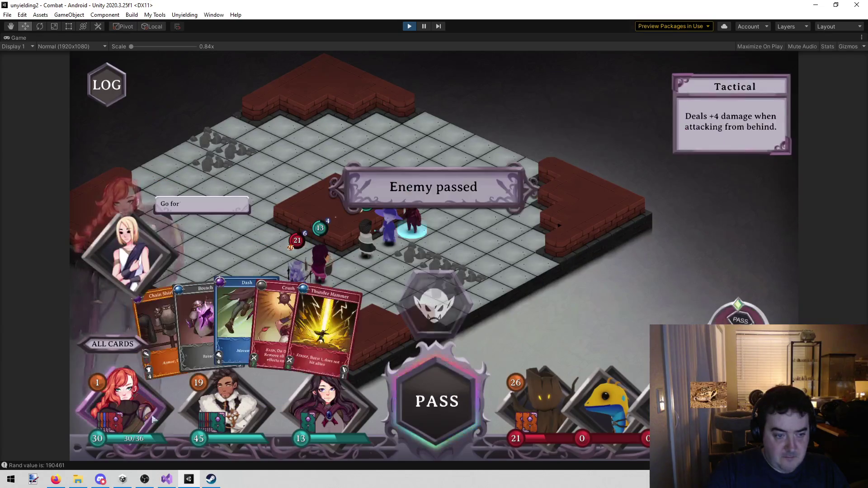
click(293, 323)
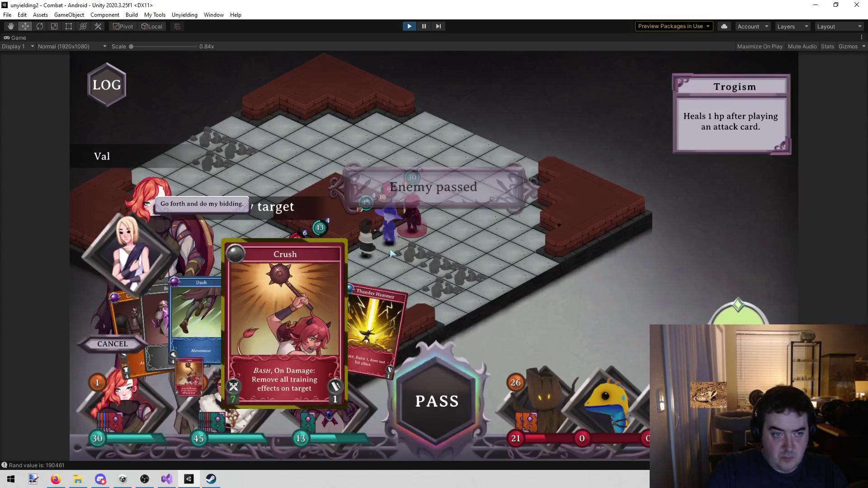
click(392, 254)
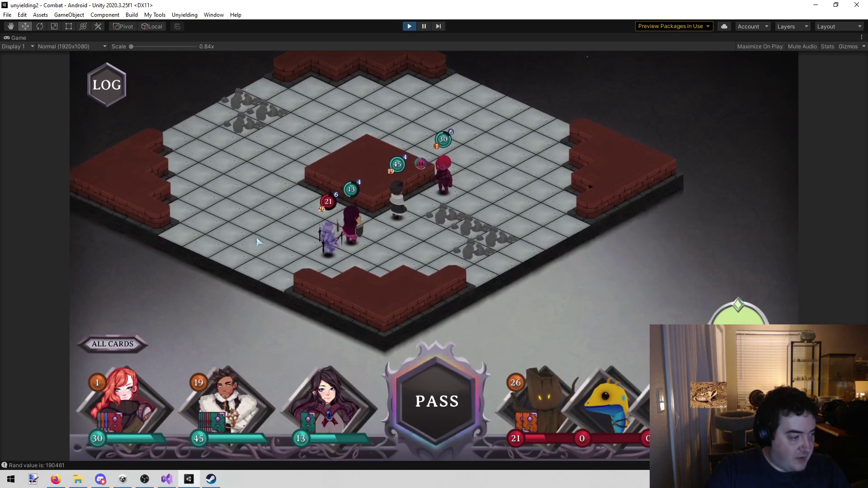
- Give Dane's Heroism buff to the middle ally
mouse_move(252, 384)
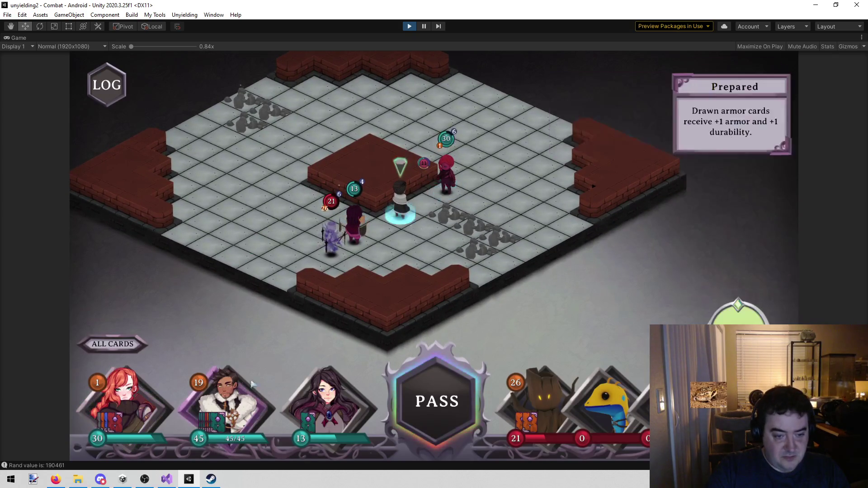
click(232, 421)
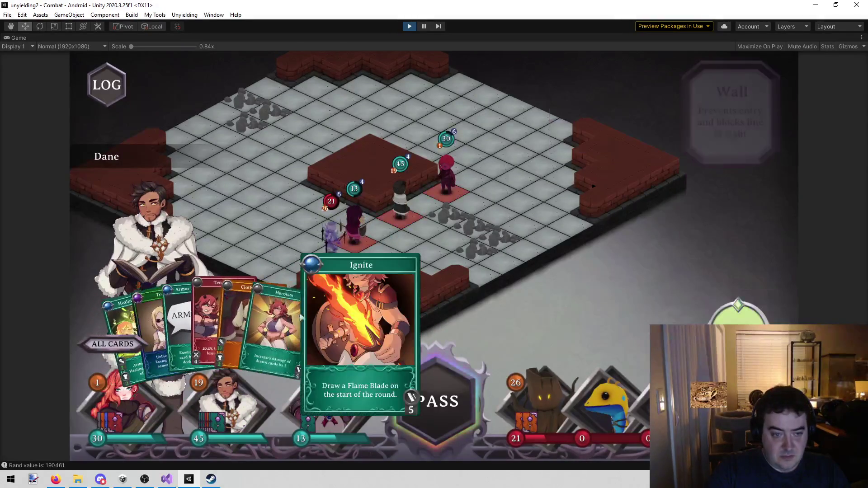
click(317, 330)
mouse_move(368, 243)
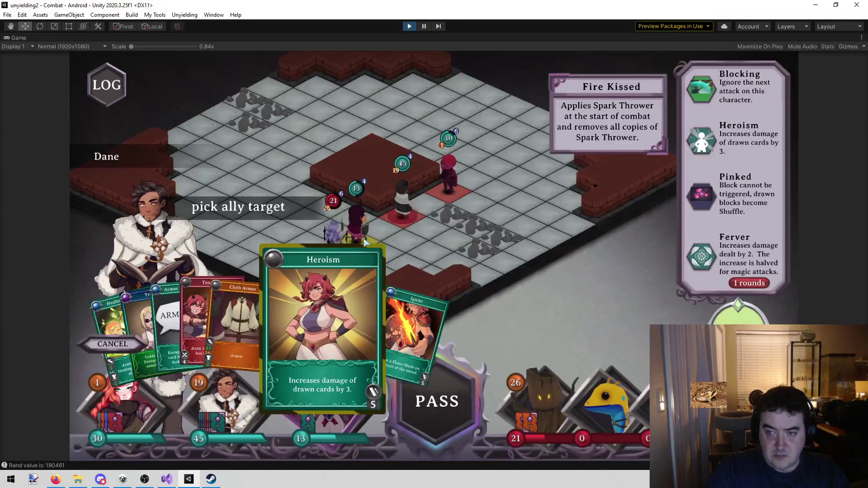
click(399, 218)
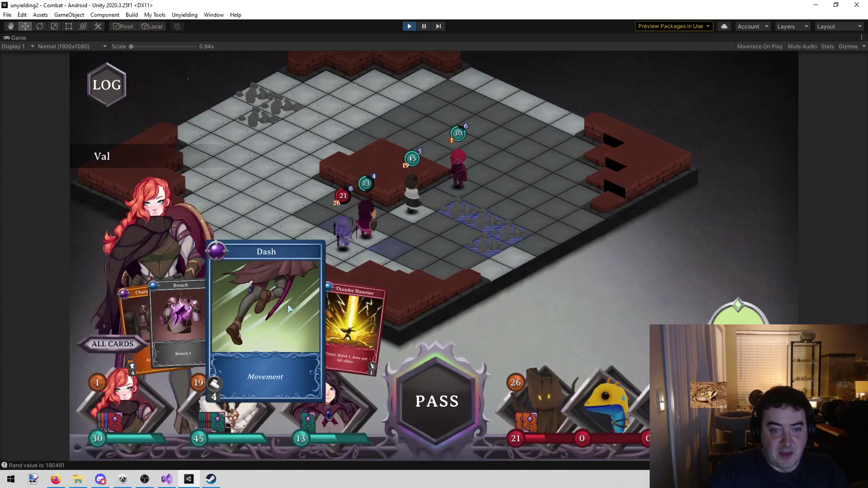
- Dash Val onto the marked tile and strike the enemy with Thunder Hammer
click(288, 309)
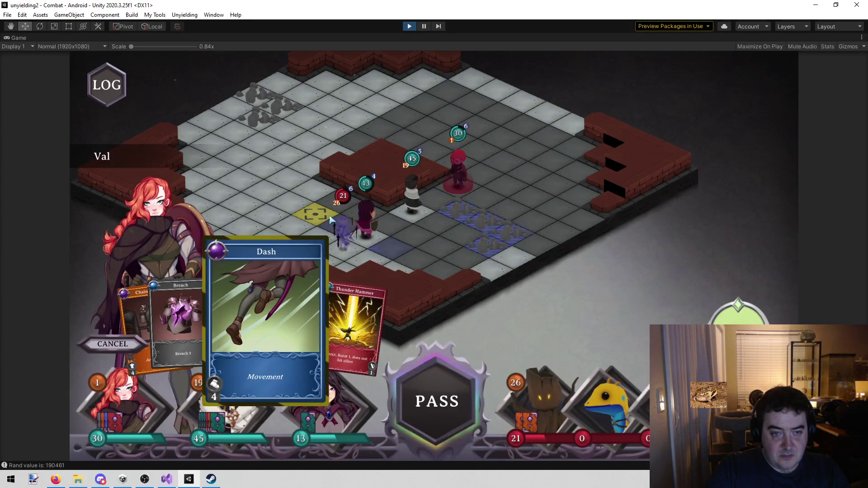
click(330, 219)
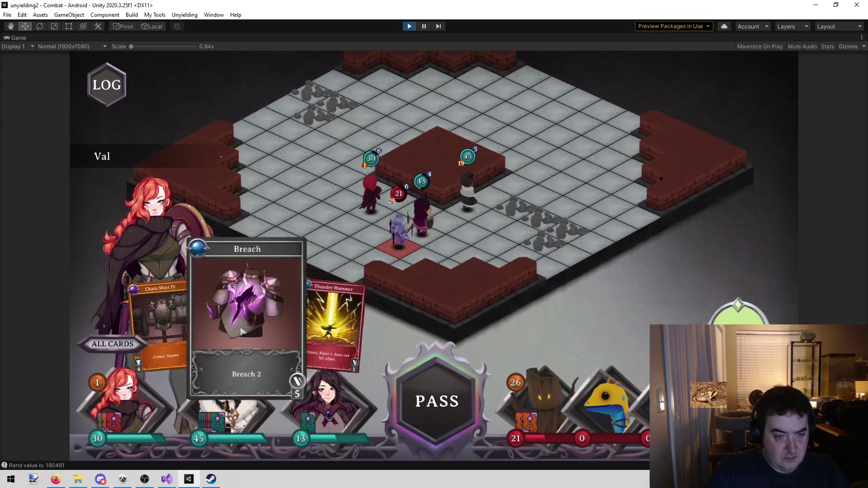
click(320, 312)
click(398, 225)
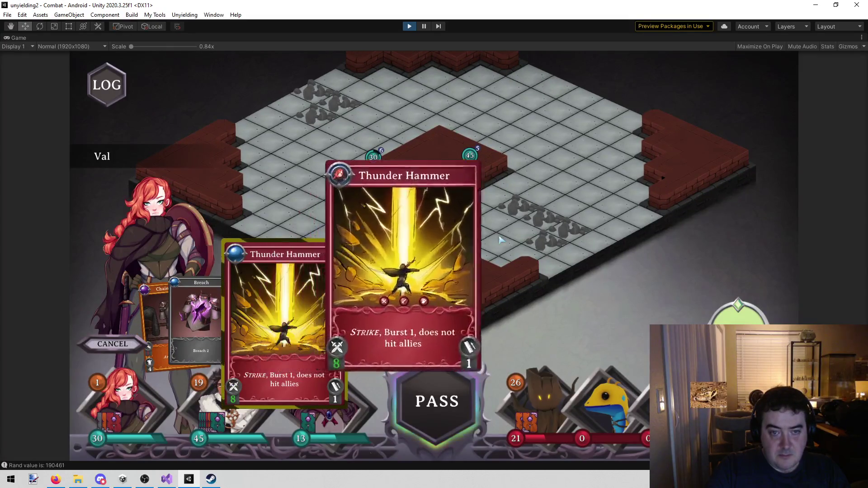
- End Dane's turn, discarding Cloth Armor and Ignite for the next round
mouse_move(256, 384)
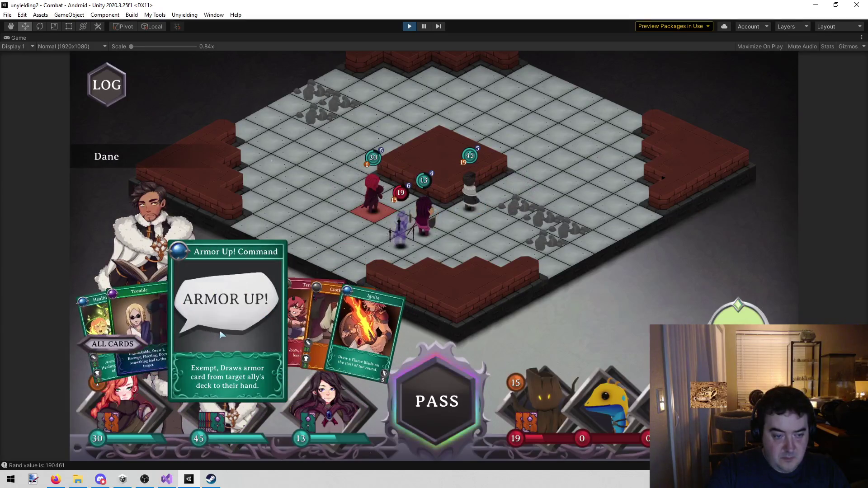
click(437, 401)
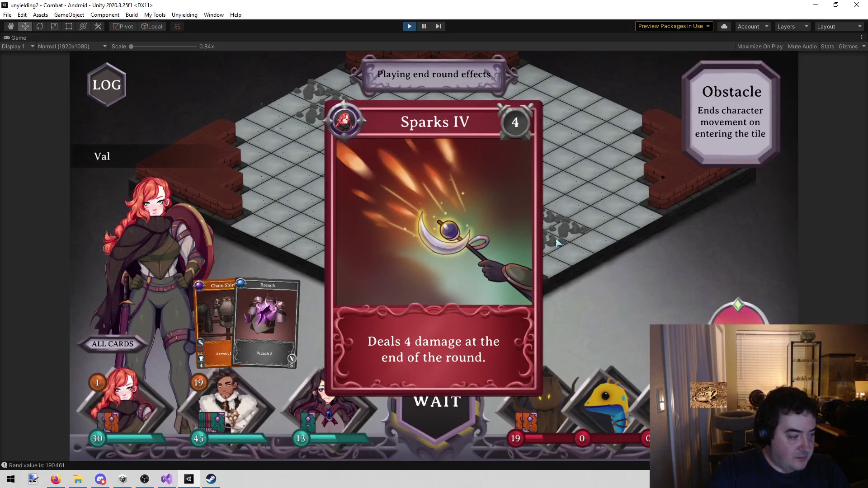
click(272, 307)
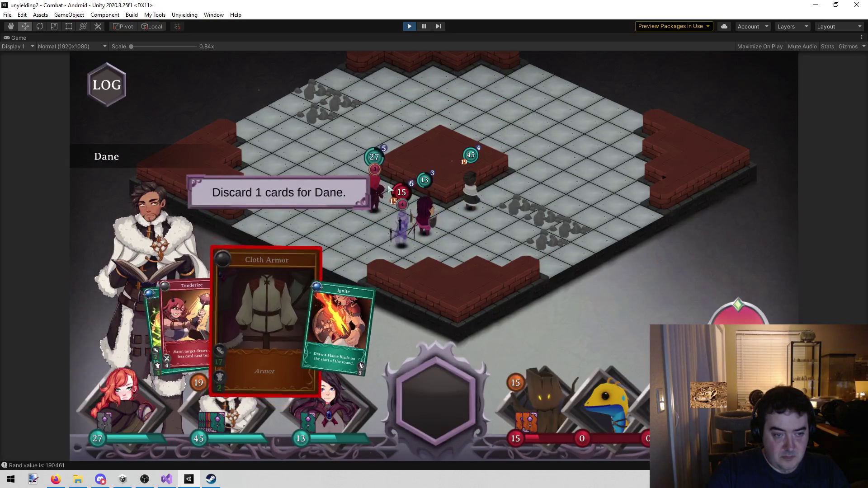
click(312, 332)
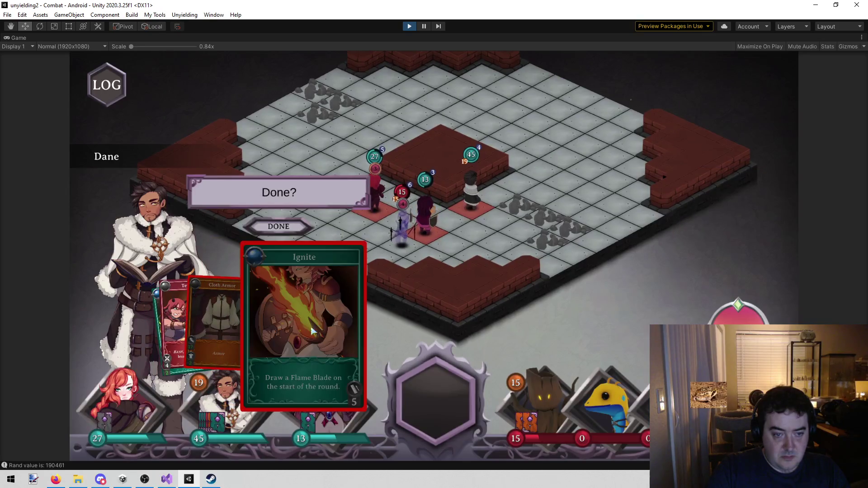
click(280, 223)
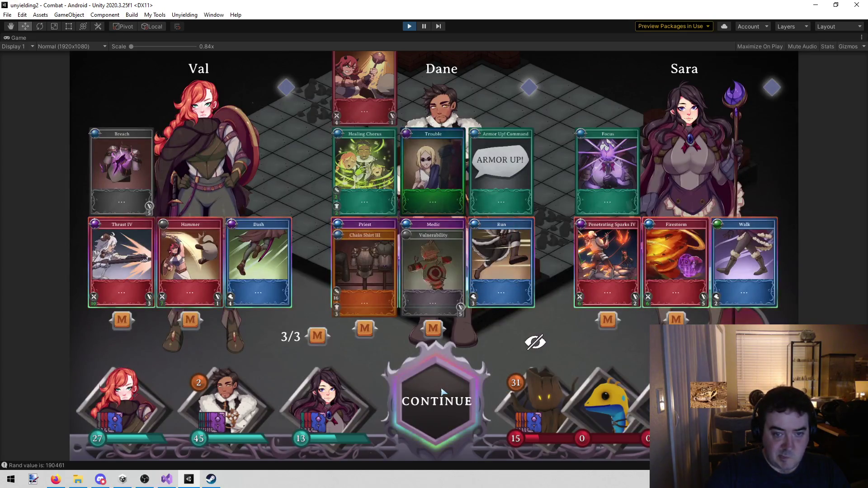
- Walk Sara to a new tile and cast Firestorm on the enemy
click(443, 392)
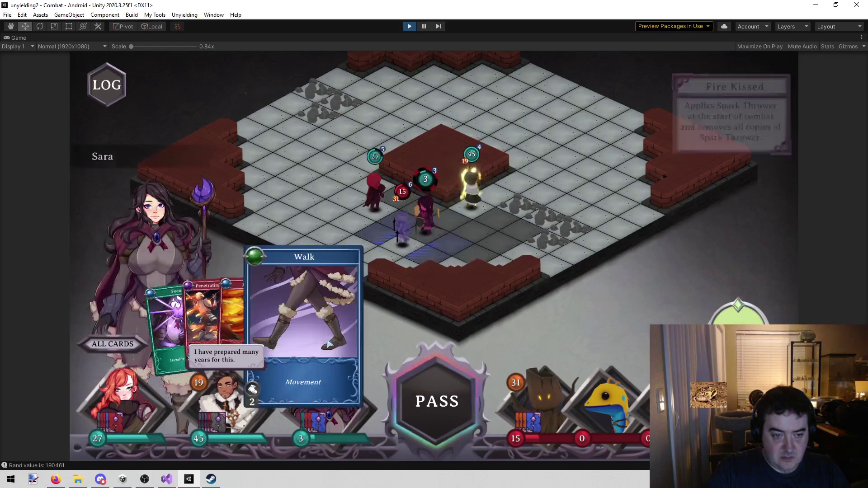
click(523, 228)
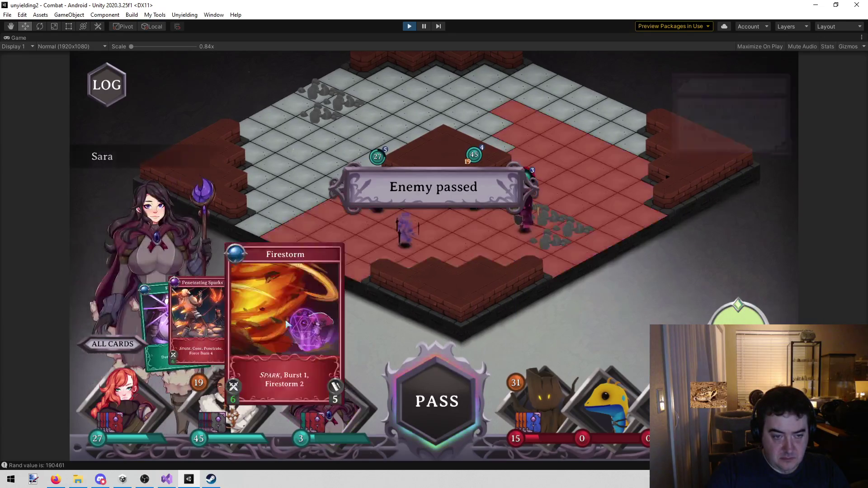
click(464, 252)
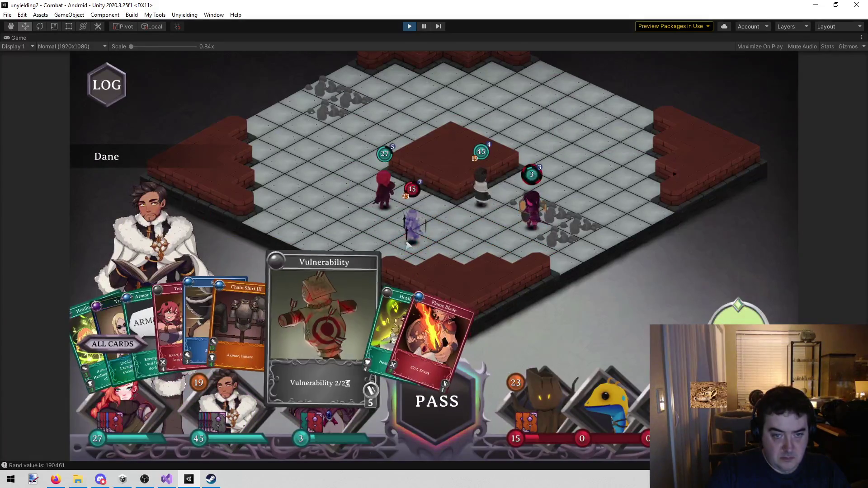
- Dash Val to the targeted tile and hit the enemy with Flame Blade
mouse_move(422, 240)
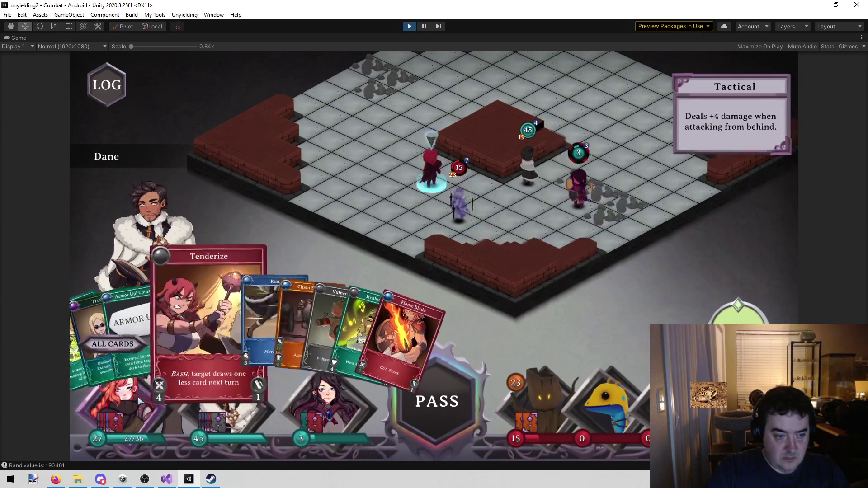
key(Tab)
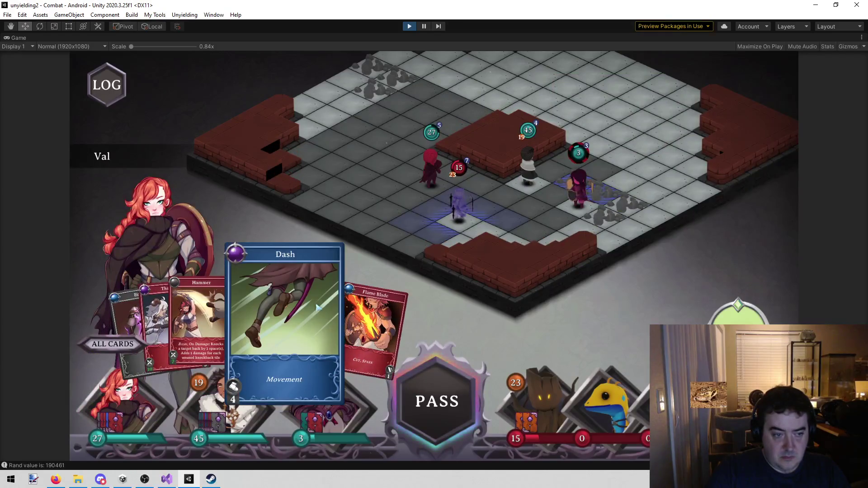
click(438, 239)
mouse_move(469, 227)
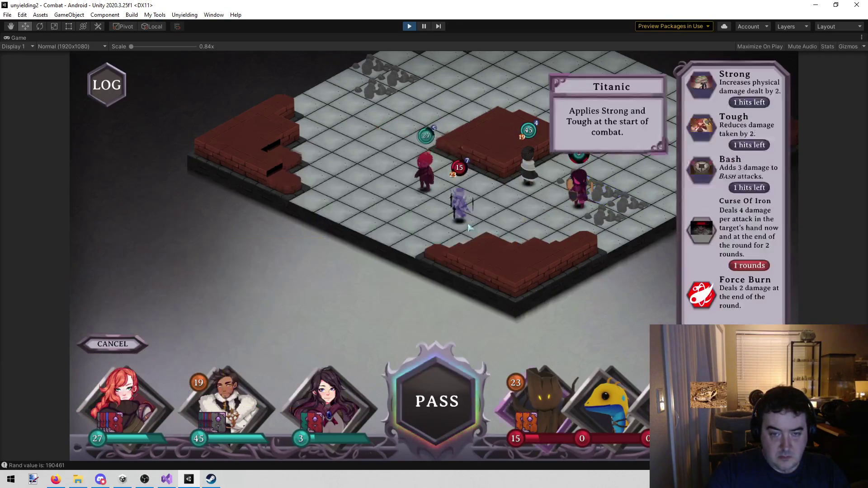
mouse_move(144, 399)
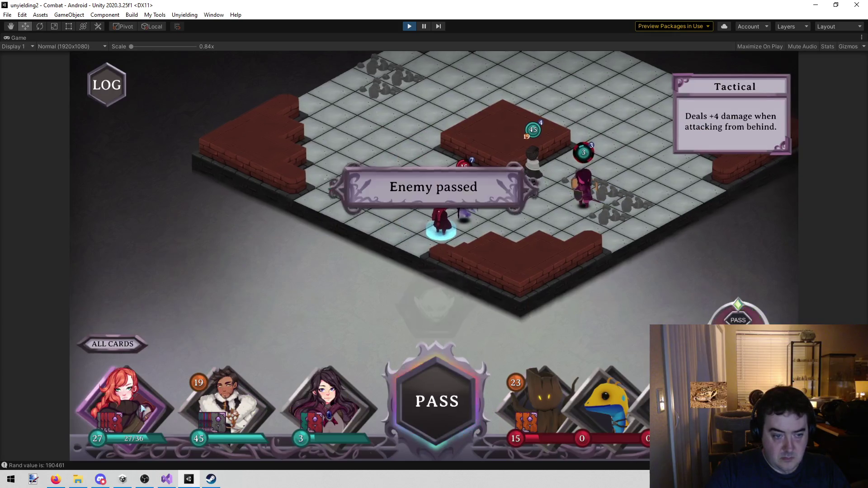
click(304, 317)
click(468, 215)
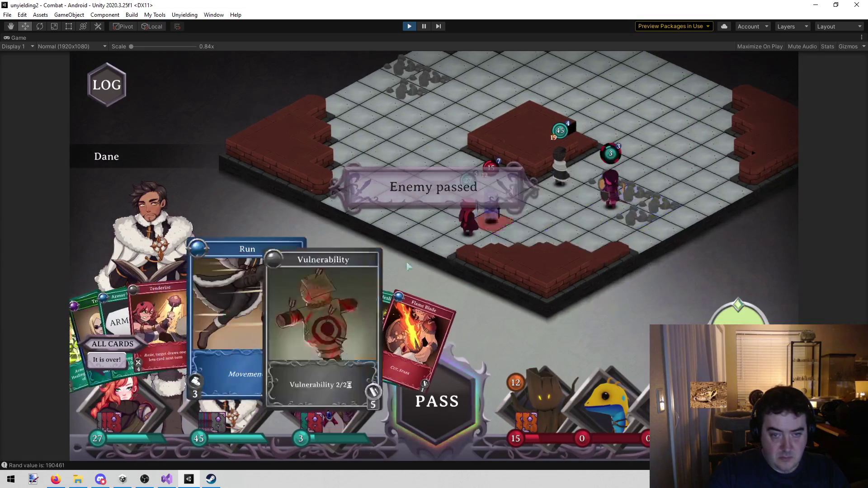
- Run Dane beside his allies and heal the party to 33, 45 and 9 HP with Healing Song
click(303, 271)
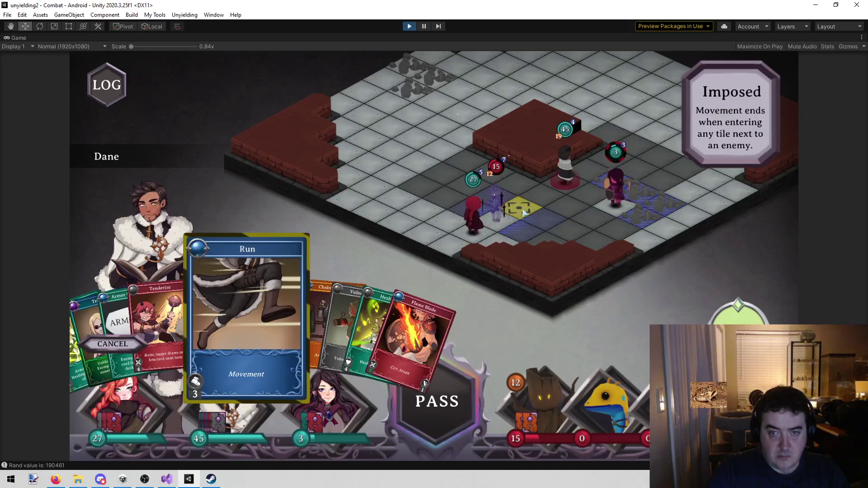
click(626, 244)
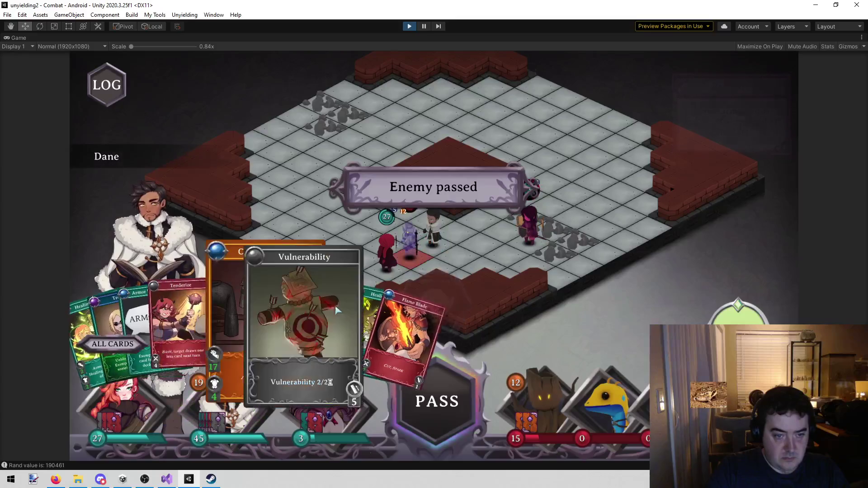
drag(370, 318, 385, 213)
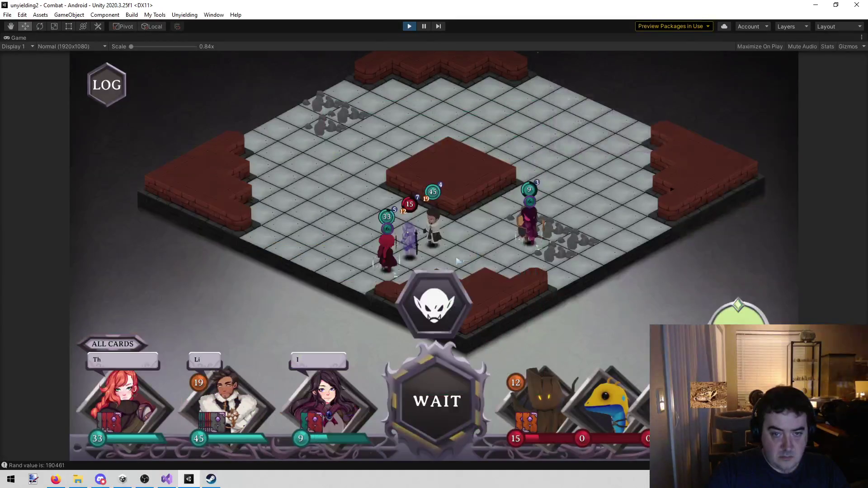
- Finish the enemies with Tenderize, Thrust IV on the purple enemy and Flame Blade, then continue past VICTORY
mouse_move(316, 325)
mouse_down()
mouse_move(412, 260)
mouse_move(505, 283)
mouse_up()
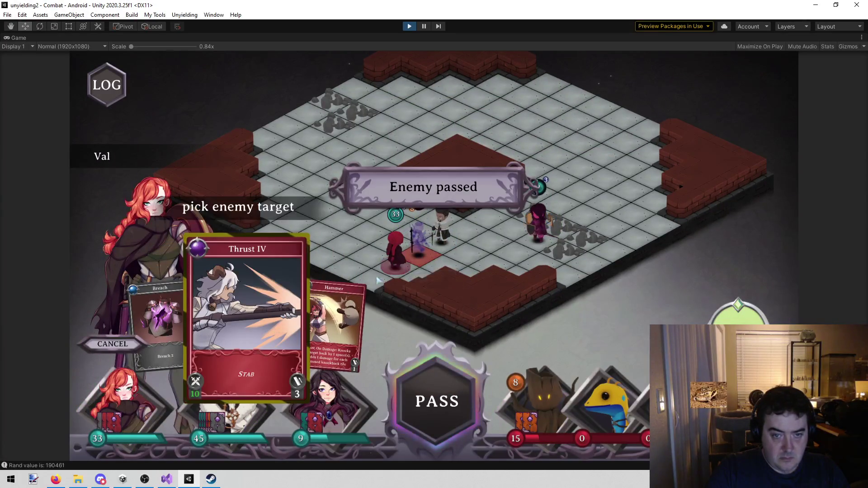
click(418, 238)
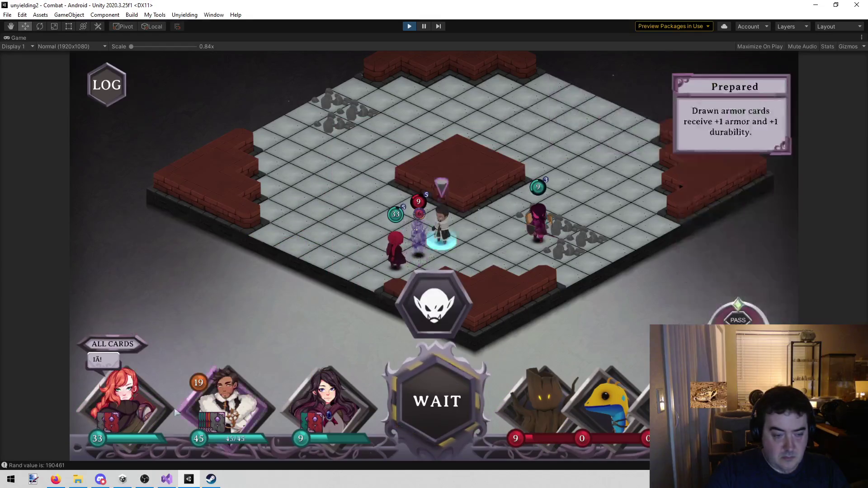
drag(343, 317, 425, 257)
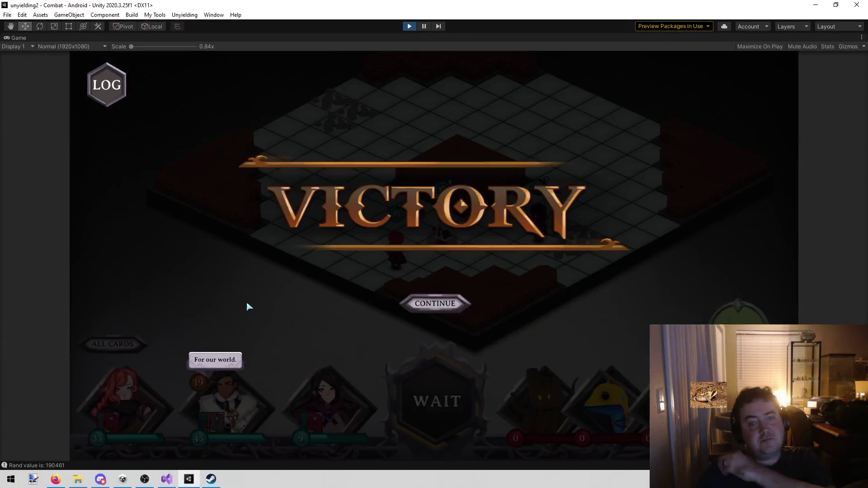
click(457, 305)
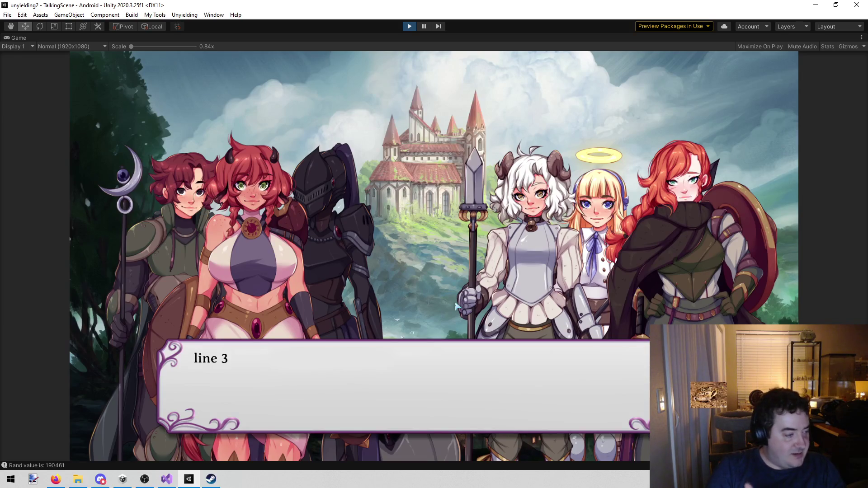
- Advance through the talking-scene dialogue until the next battle loads
click(495, 274)
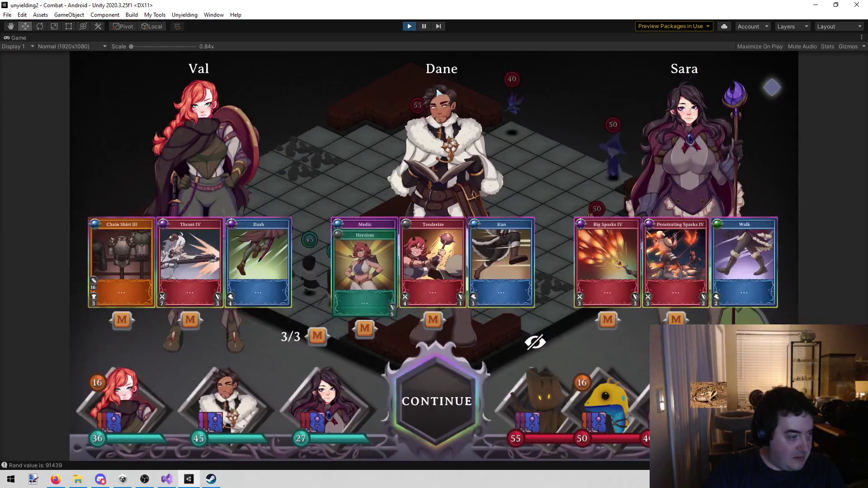
- Exit play mode with the toolbar Play button
click(409, 26)
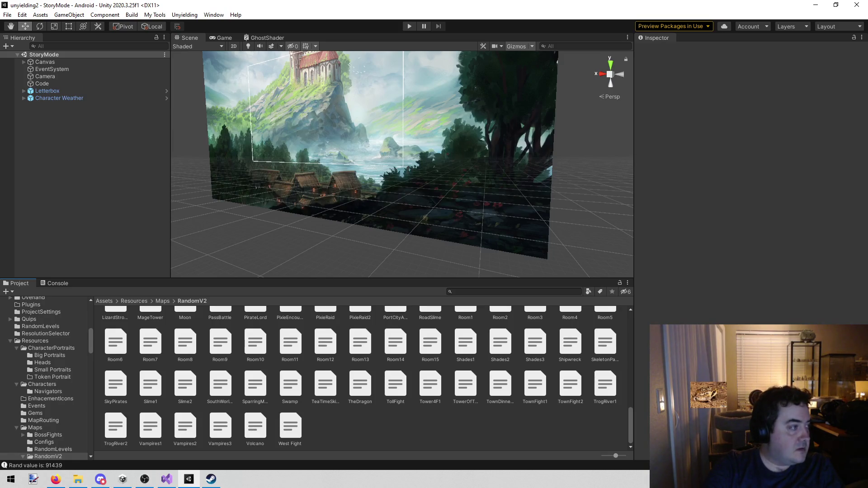
click(55, 479)
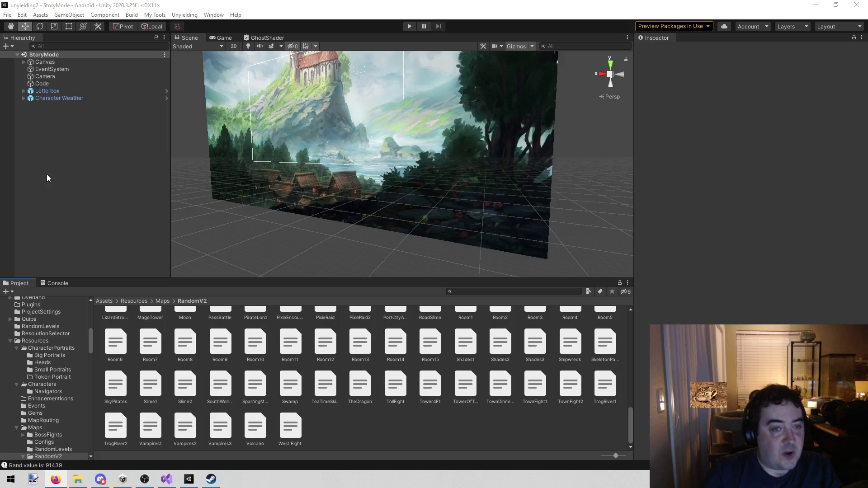
- Run the Landing Page scene in play mode, stop it, and switch to Visual Studio
click(185, 14)
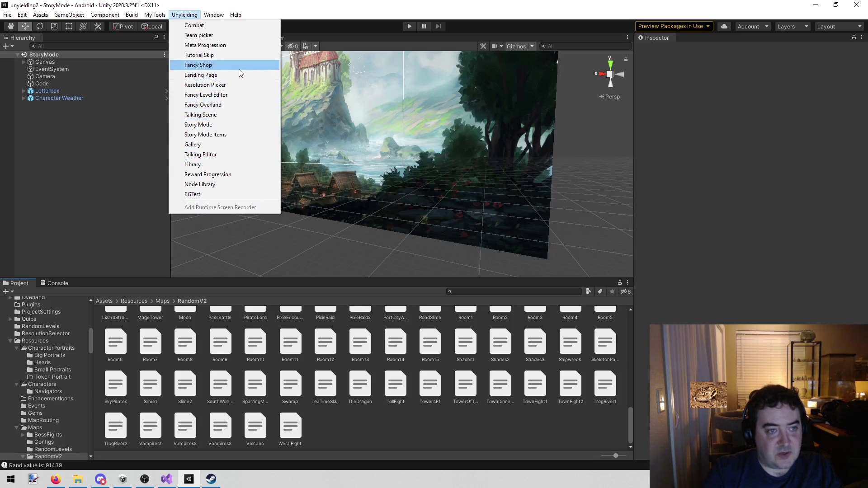
click(228, 75)
click(408, 27)
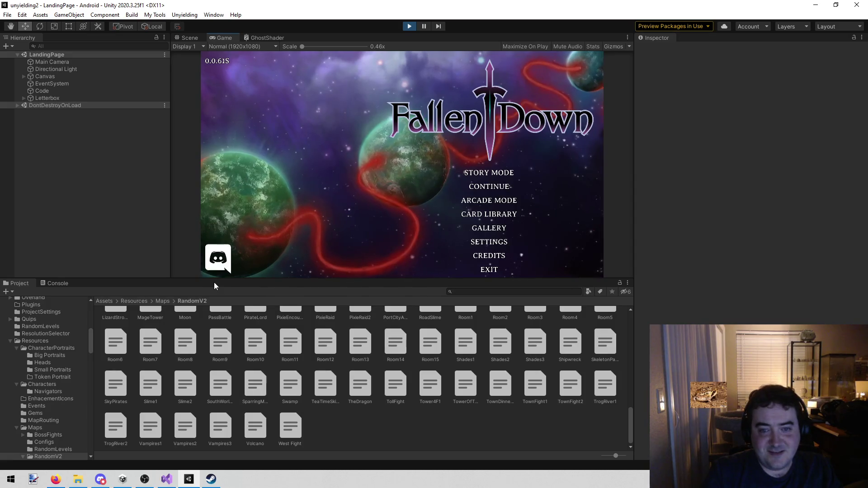
click(410, 26)
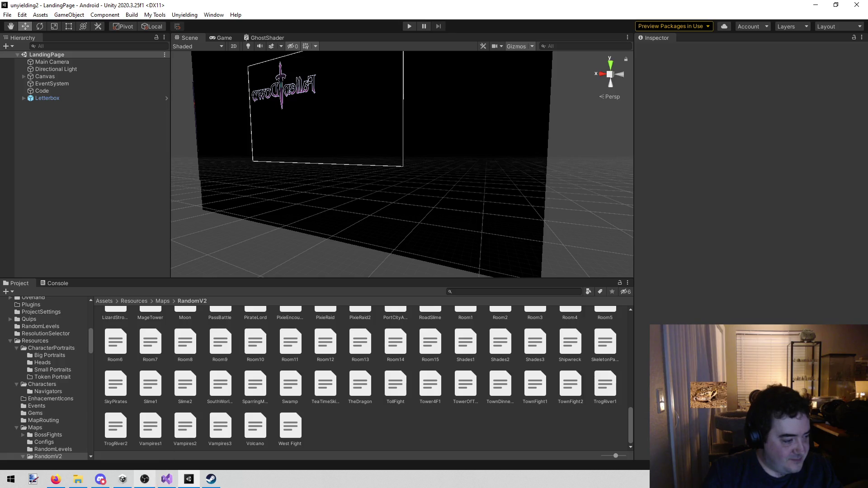
click(167, 480)
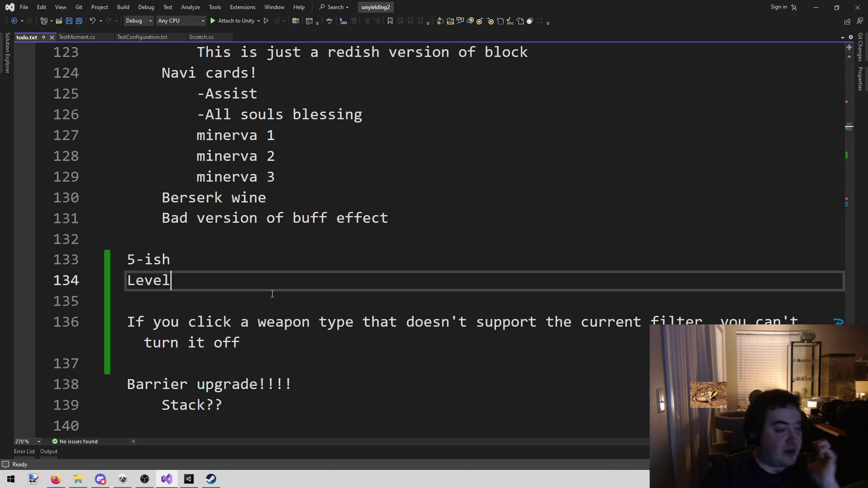
- Switch back to the Unity editor after reviewing the todo.txt notes
click(189, 479)
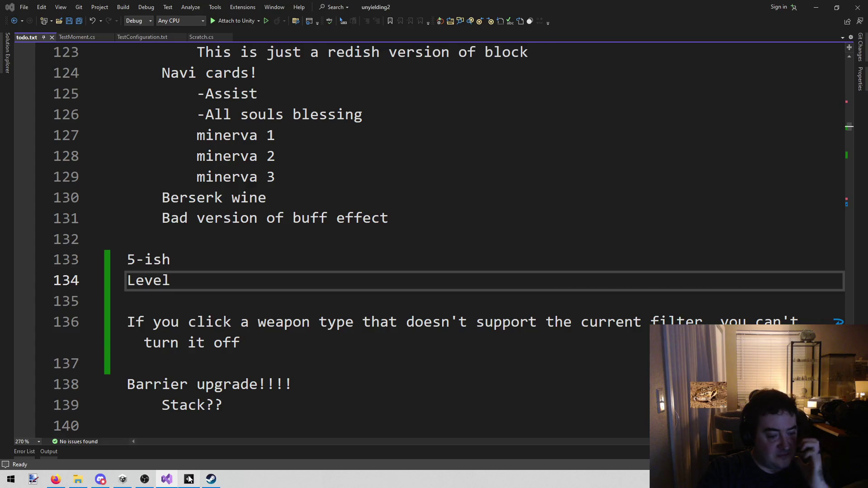
- Load the Fancy Level Editor scene from the Unyielding scene list and enter play mode
click(180, 16)
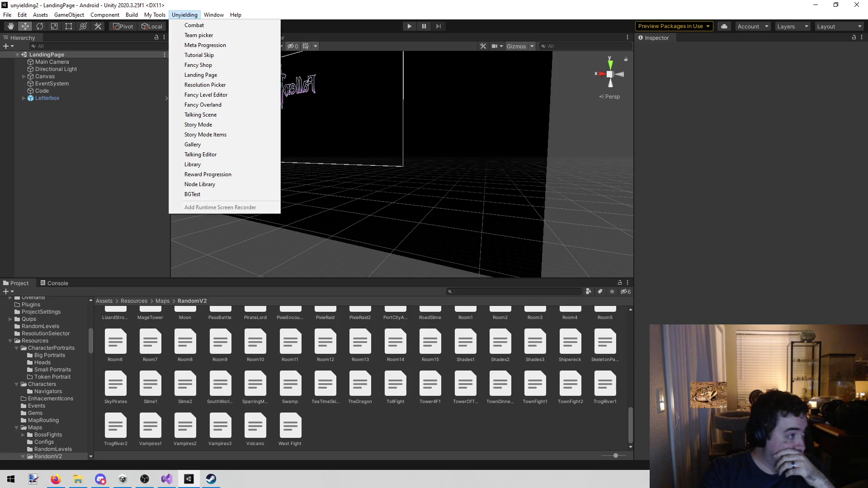
key(Escape)
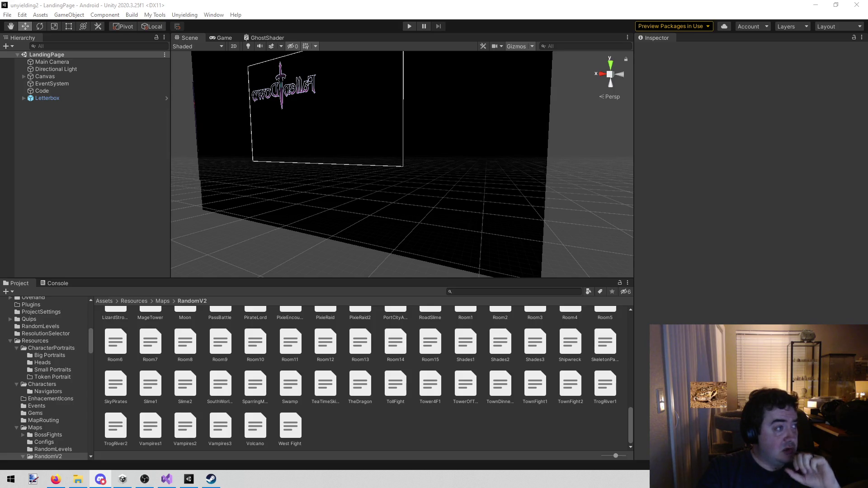
click(174, 17)
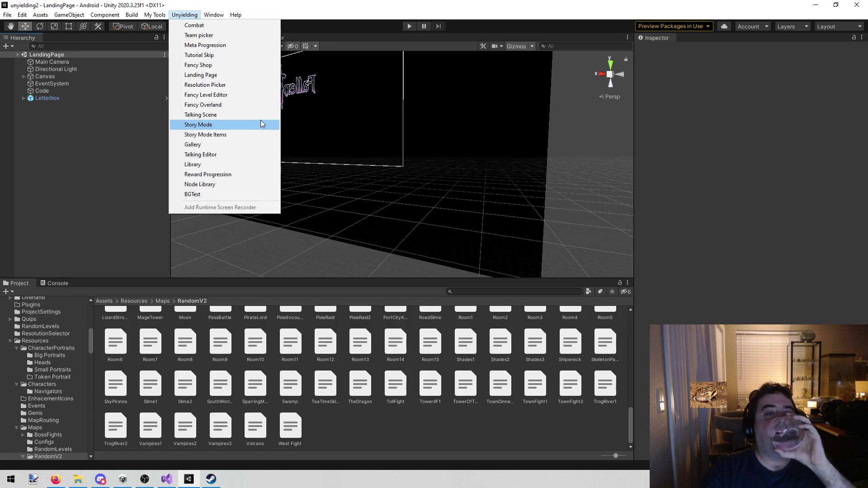
click(263, 96)
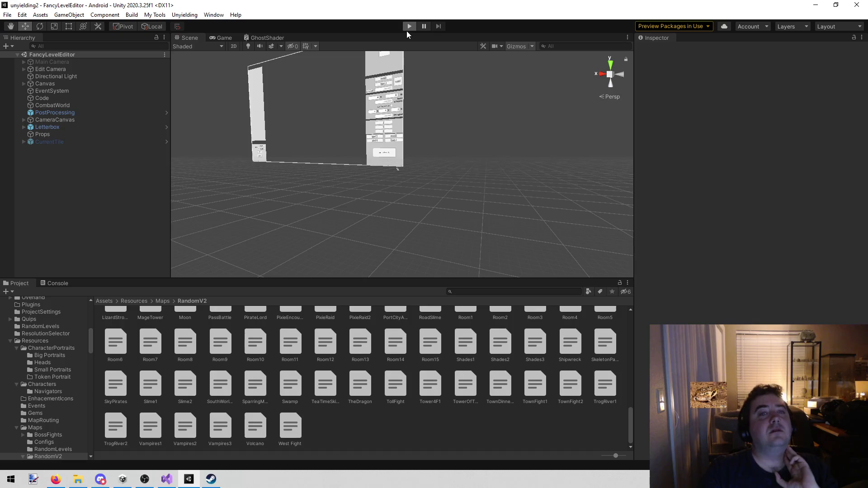
click(407, 31)
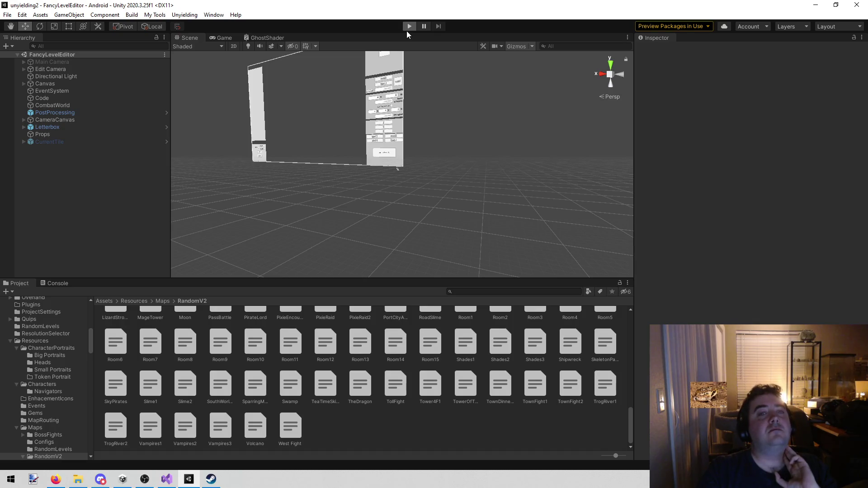
- Load the Tower4F1 map together with its saved enemies
click(248, 141)
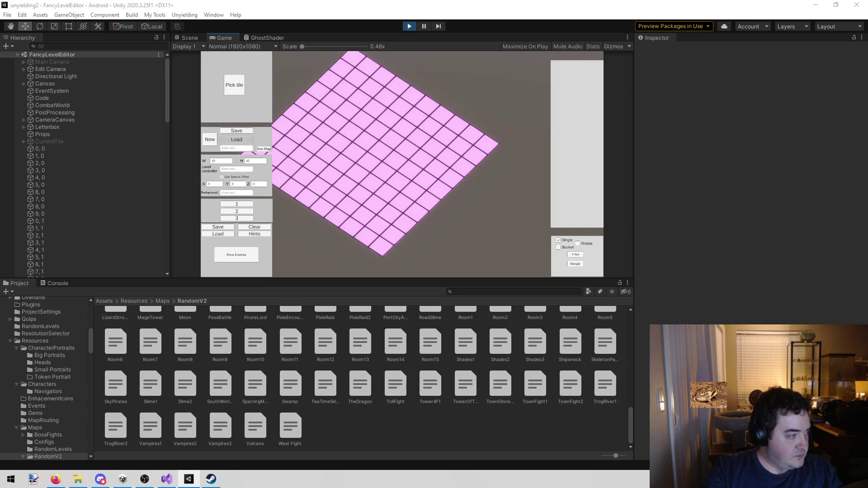
key(Return)
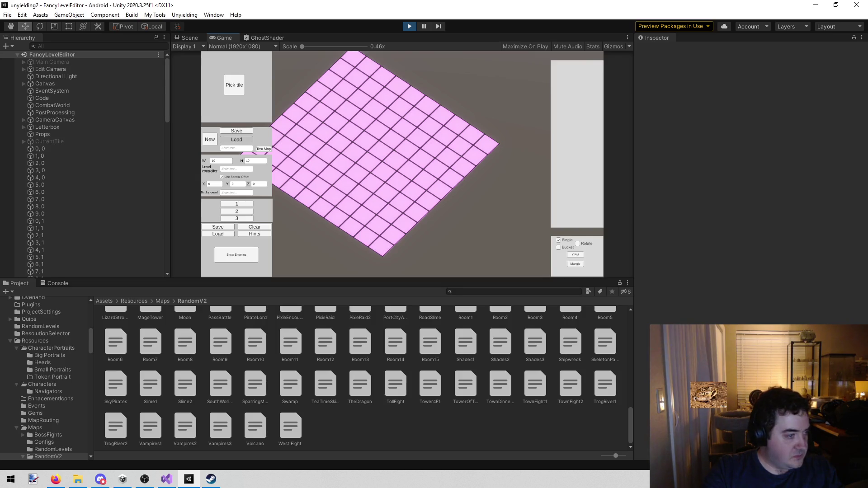
click(217, 234)
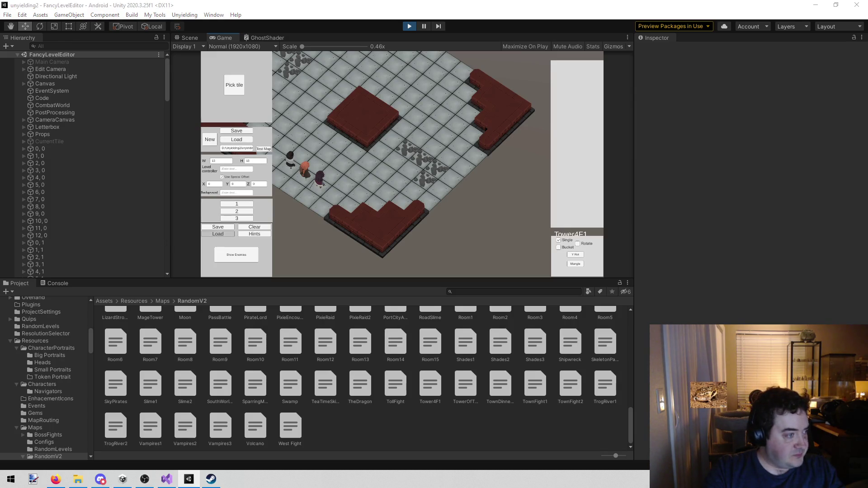
key(Return)
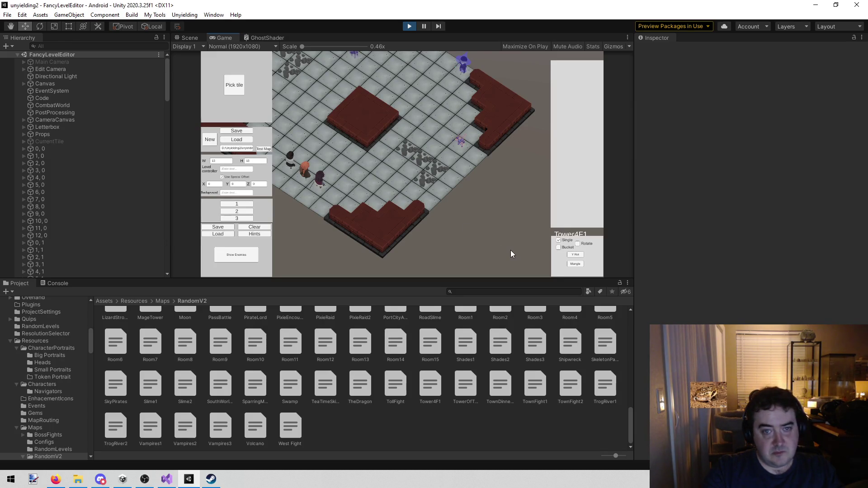
- Pan the map view with W and A and show the list of placeable enemies
key(w)
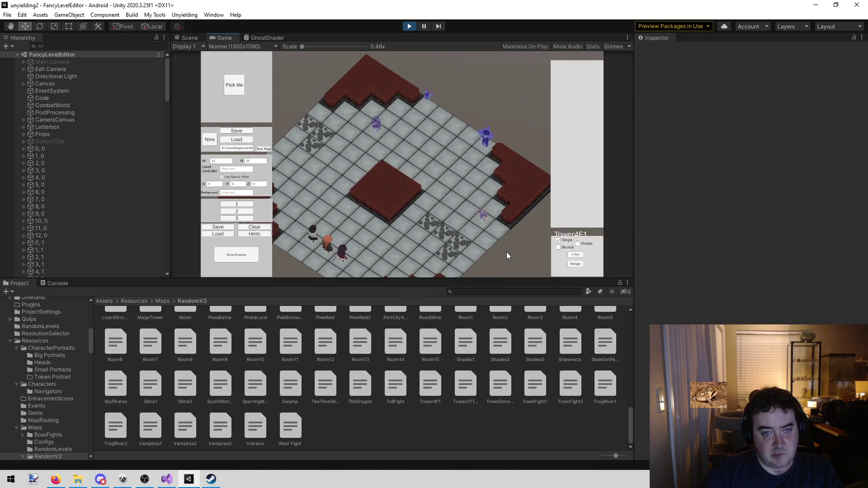
key(a)
key(a)
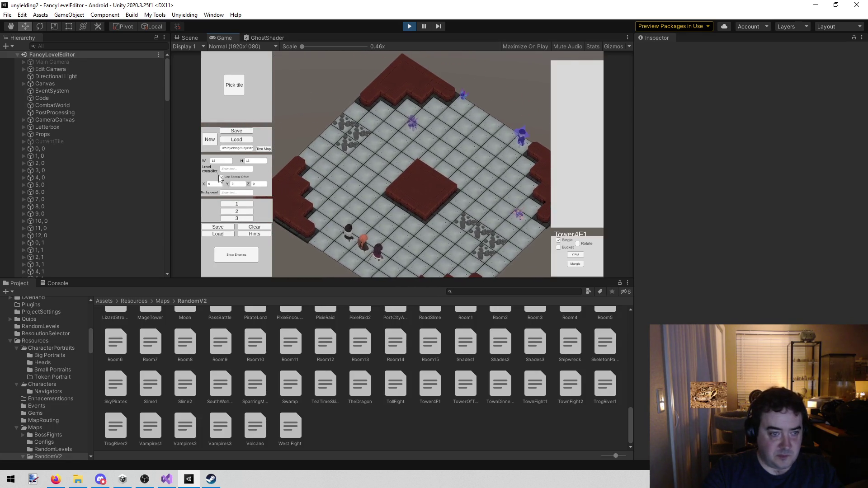
click(236, 256)
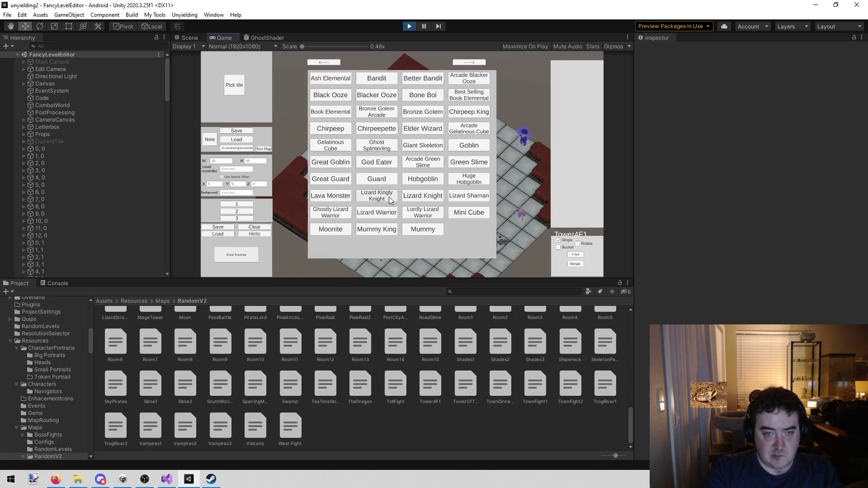
- Place a Ghostly Lizard Warrior on tile 6, 10 facing 270, save the map and stop play
click(335, 216)
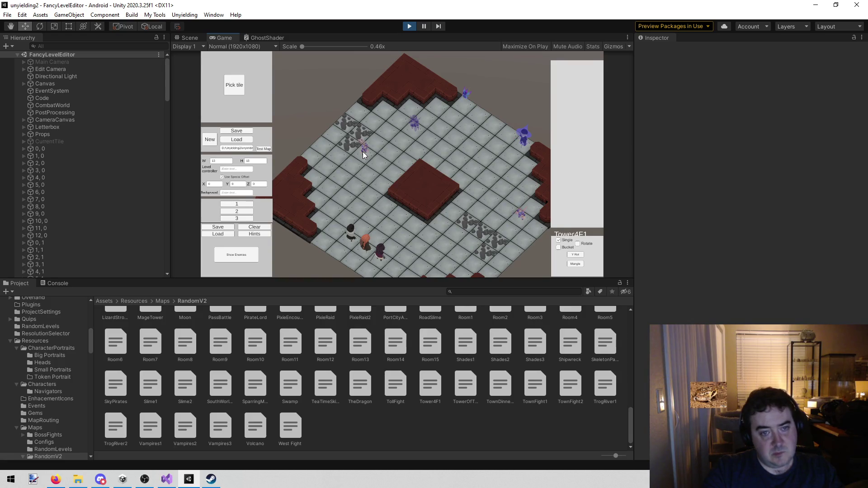
click(362, 151)
click(589, 149)
click(589, 149)
click(588, 149)
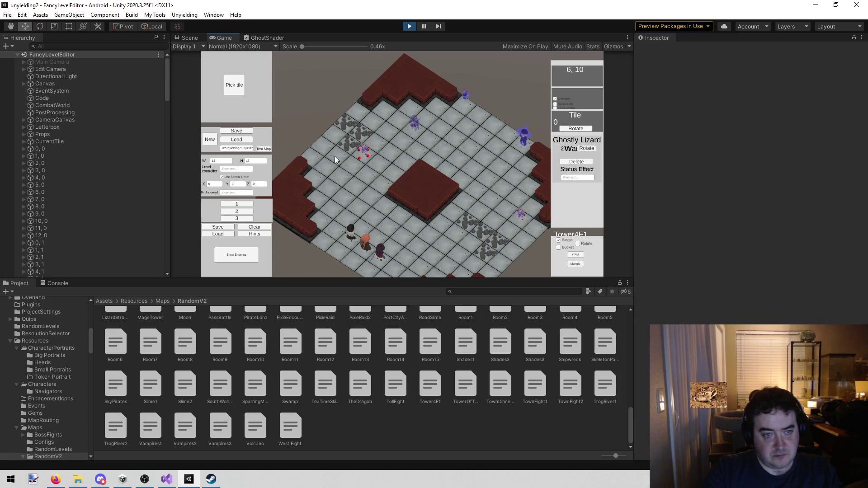
click(218, 227)
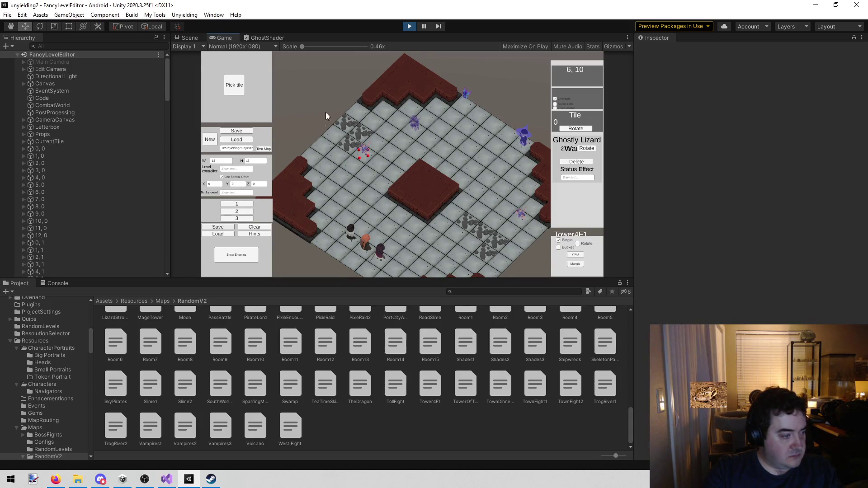
click(415, 28)
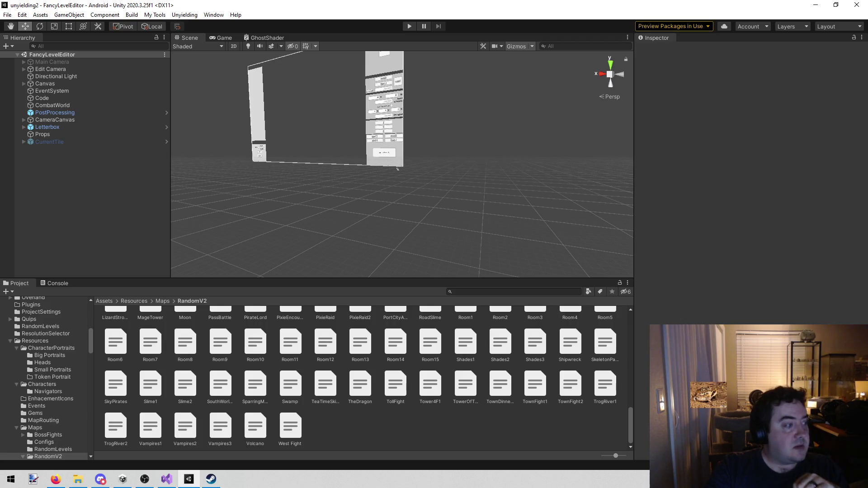
- Bring Visual Studio with the todo.txt notes to the front from the taskbar
key(alt+Tab)
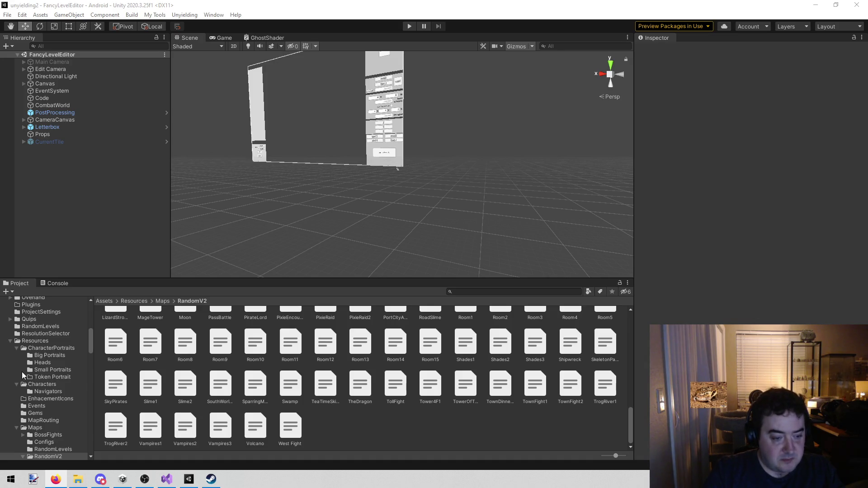
mouse_move(184, 485)
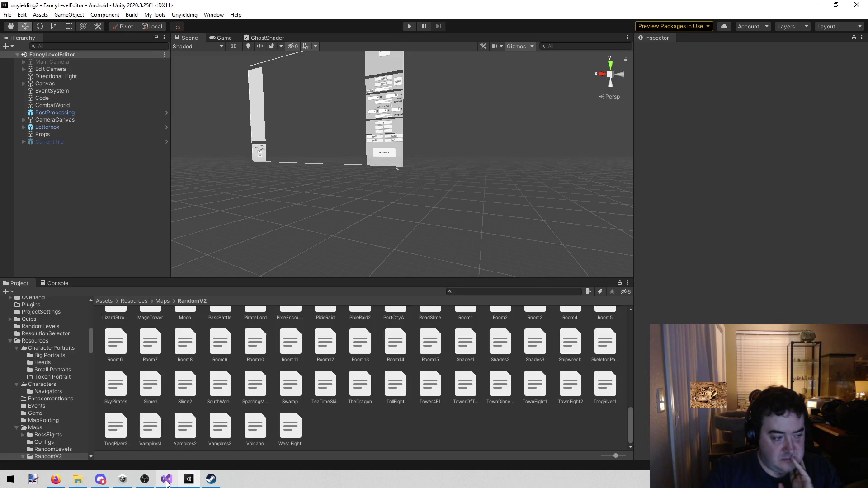
click(166, 483)
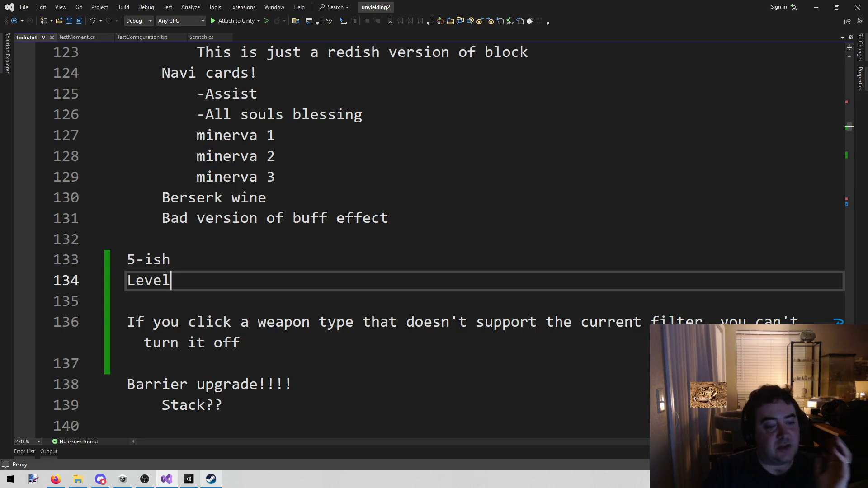
click(189, 480)
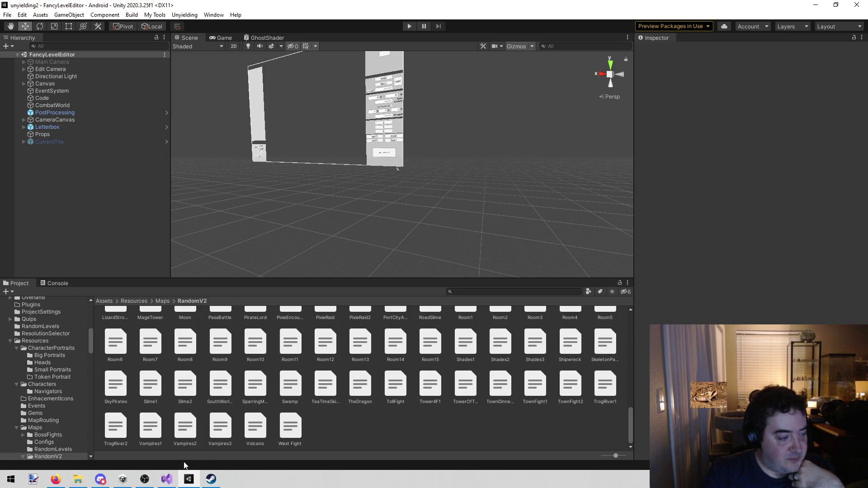
click(170, 483)
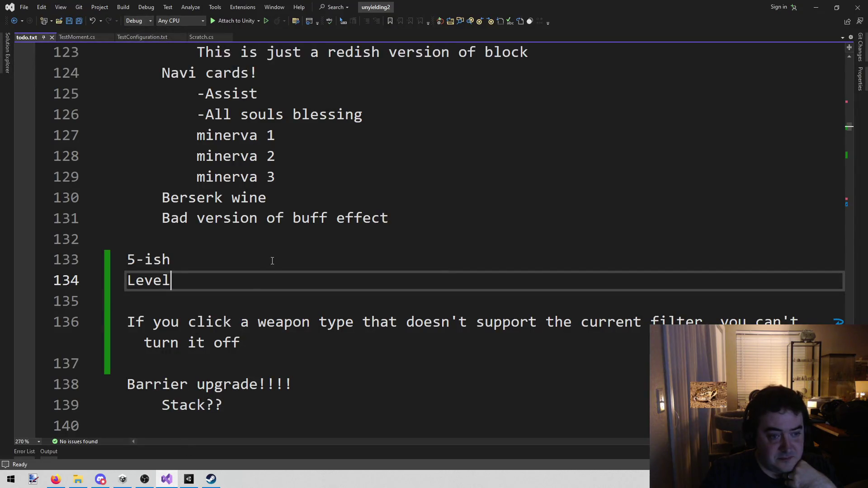
mouse_move(171, 281)
mouse_down()
mouse_move(119, 286)
mouse_move(184, 282)
mouse_move(121, 289)
mouse_up()
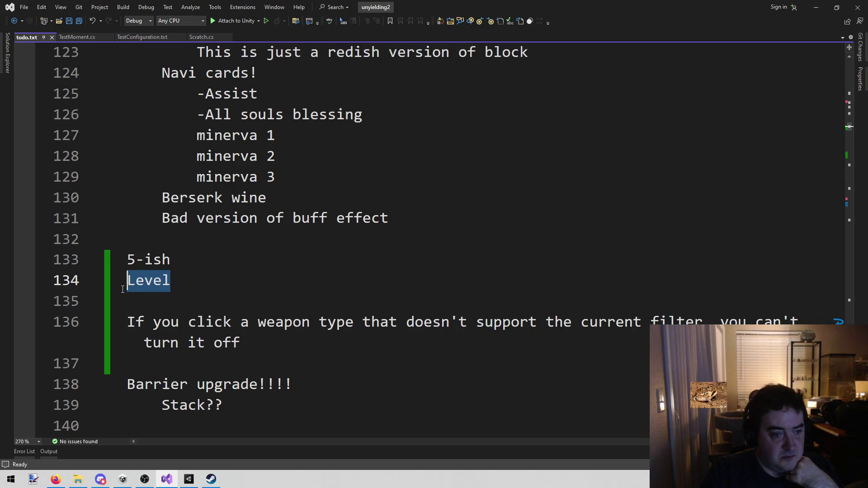
click(181, 290)
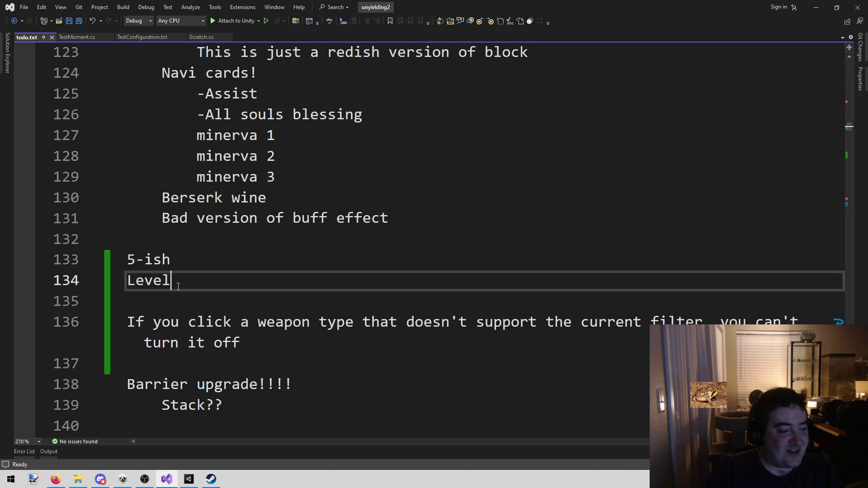
click(189, 481)
click(189, 481)
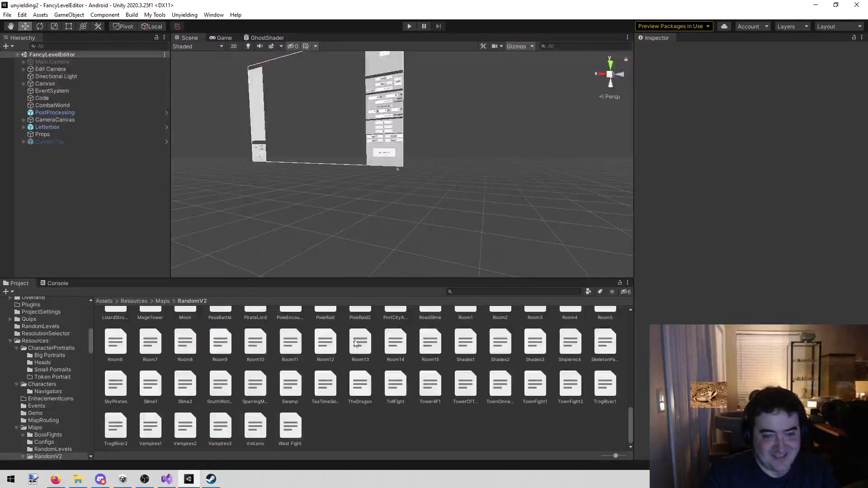
- Browse to Assets/ArtManager/Sprites and open the MeetRaz image
click(54, 351)
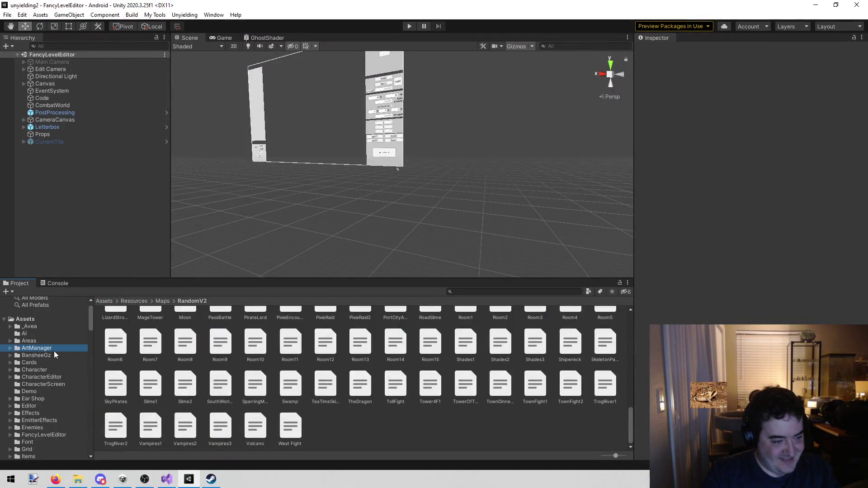
double_click(149, 321)
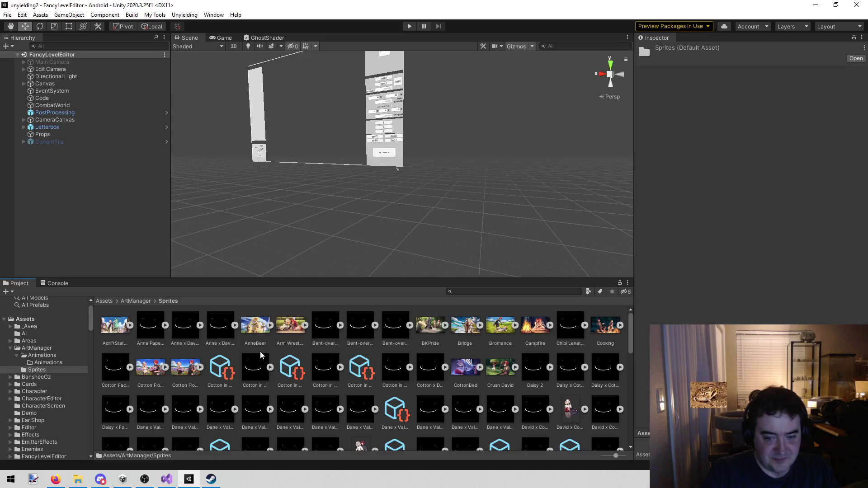
scroll(261, 355, down, 6)
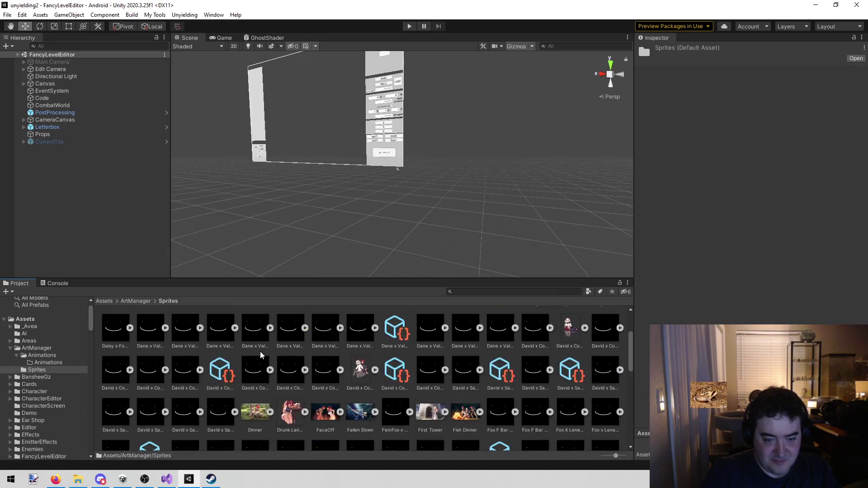
scroll(261, 355, down, 3)
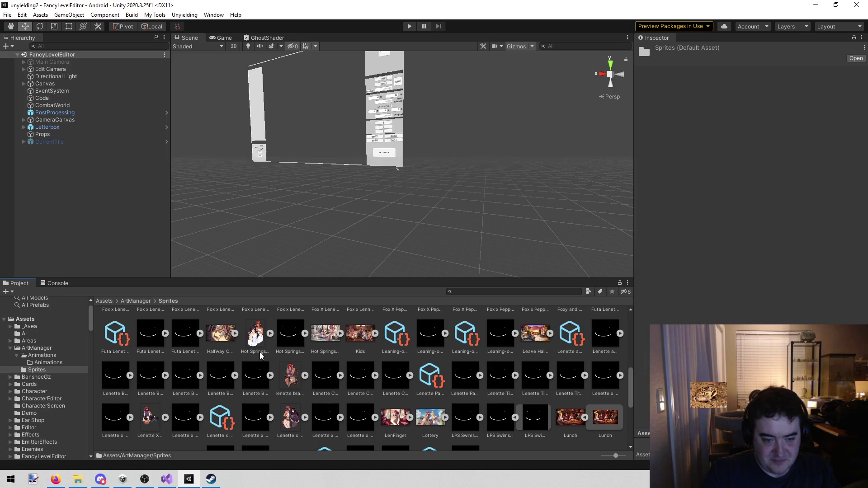
scroll(260, 355, down, 2)
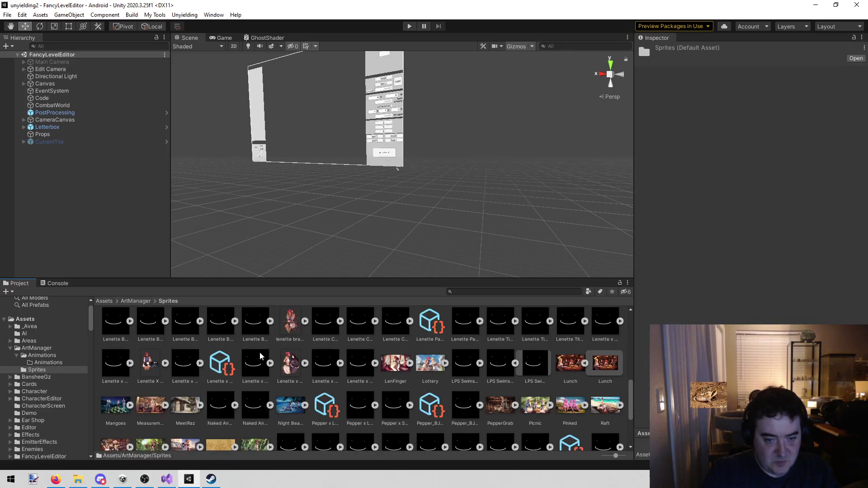
scroll(261, 355, down, 1)
click(191, 381)
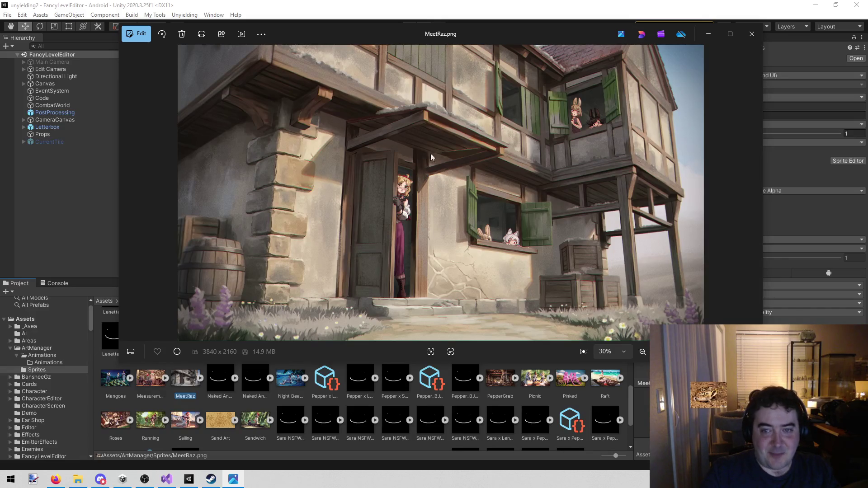
- Close the MeetRaz.png viewer in Photos to return to Unity
click(757, 40)
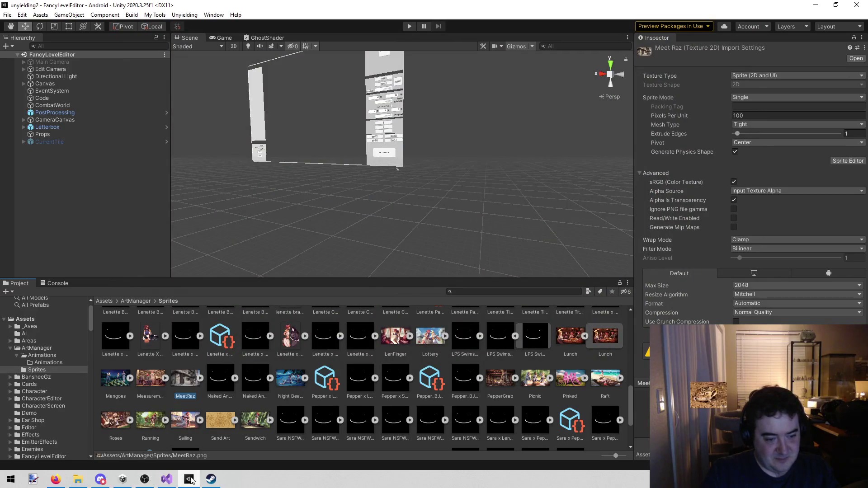
- Check the todo notes, then close the GhostShader tab in Unity and enter play mode
click(166, 479)
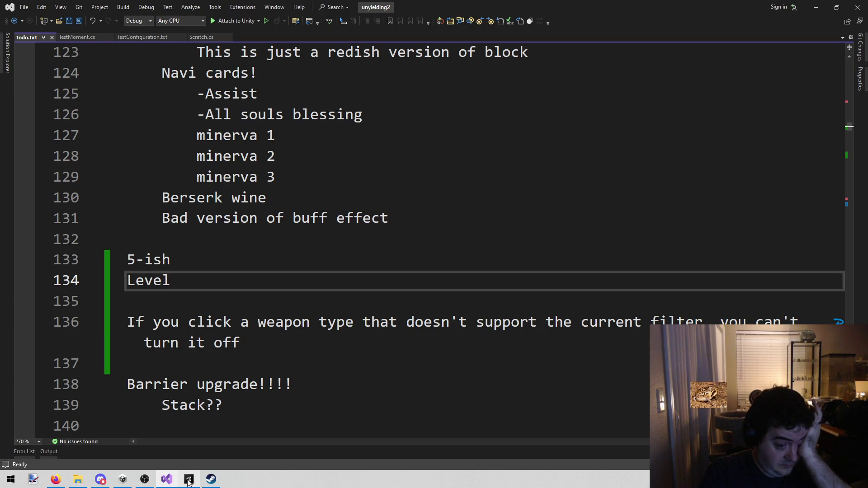
click(187, 481)
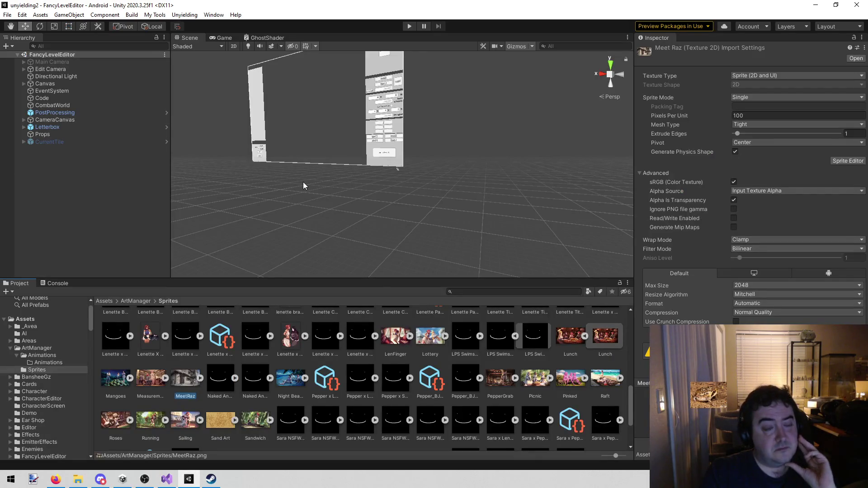
scroll(303, 182, down, 2)
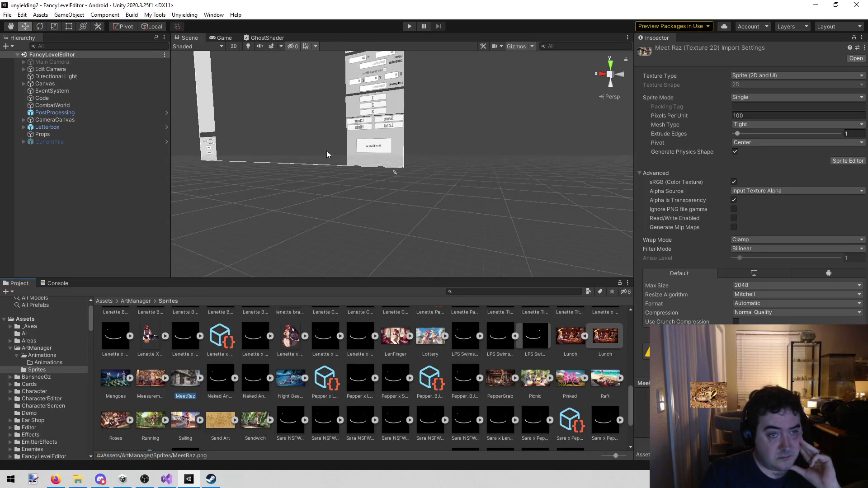
middle_click(261, 36)
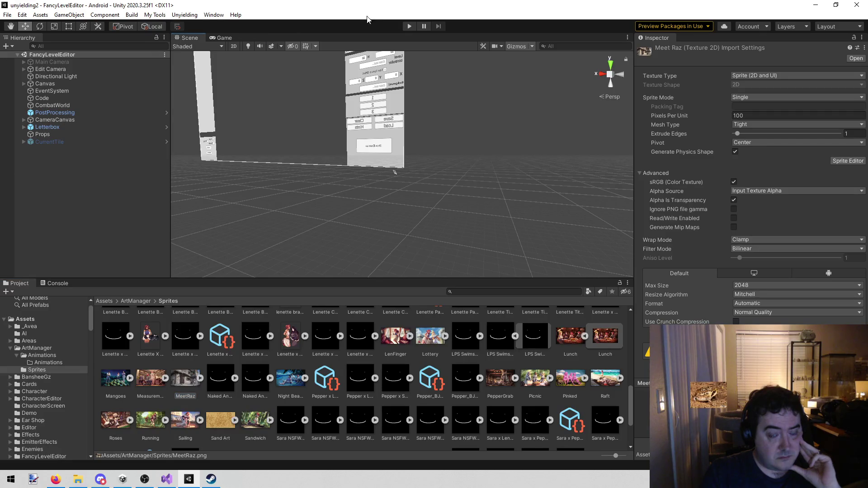
click(407, 25)
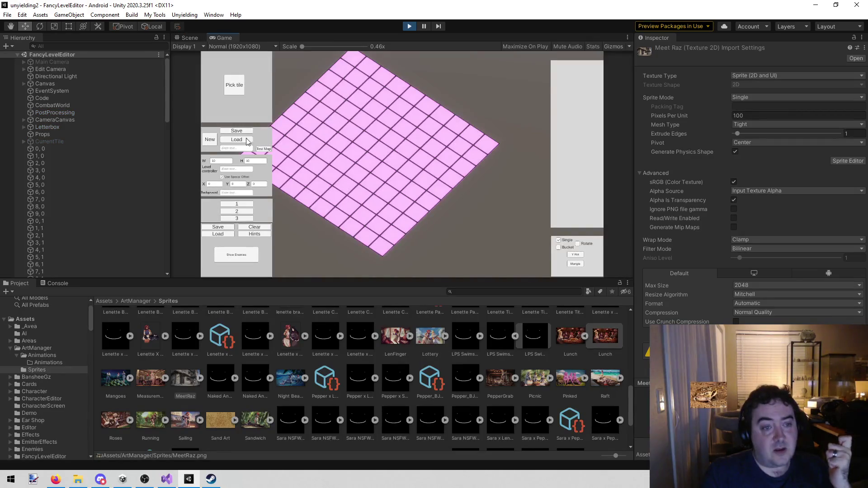
- Create a new map with height 13
click(228, 162)
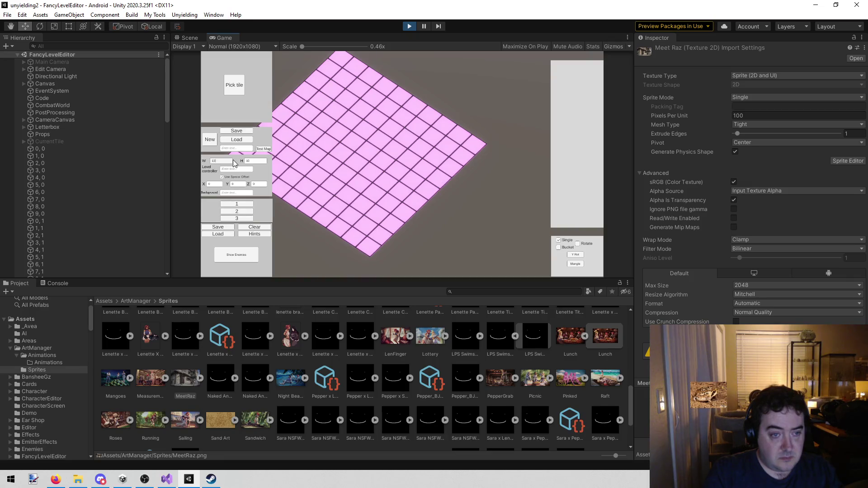
click(259, 160)
text(13)
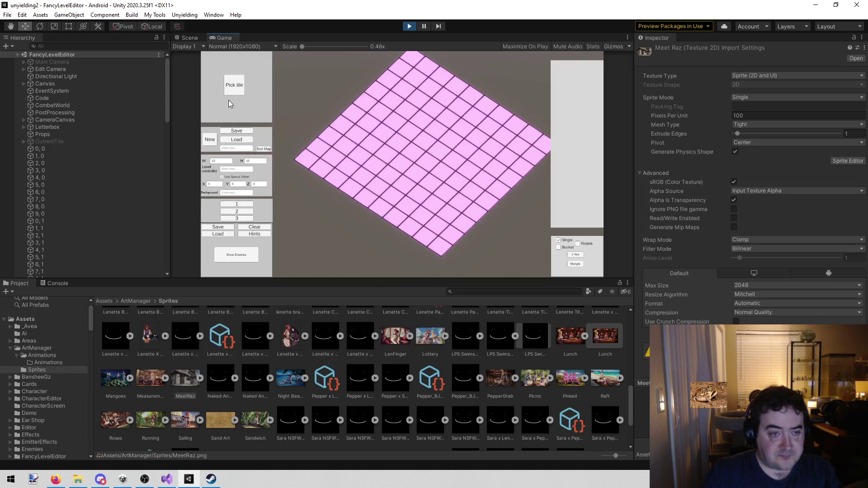
click(238, 86)
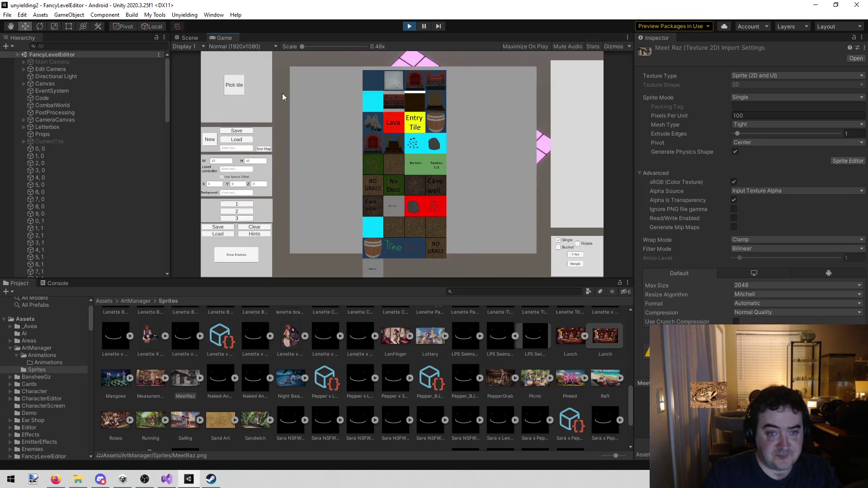
click(211, 137)
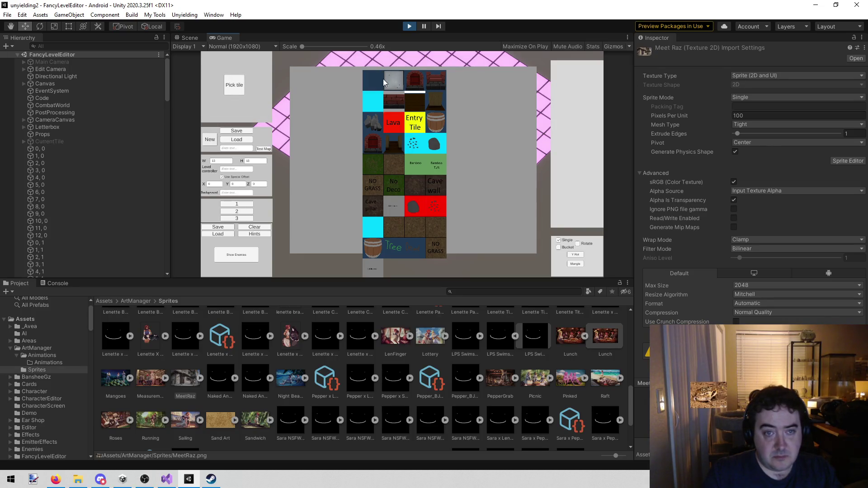
- Bucket-fill the whole map with the grey stone floor tile
click(385, 79)
click(559, 248)
click(395, 166)
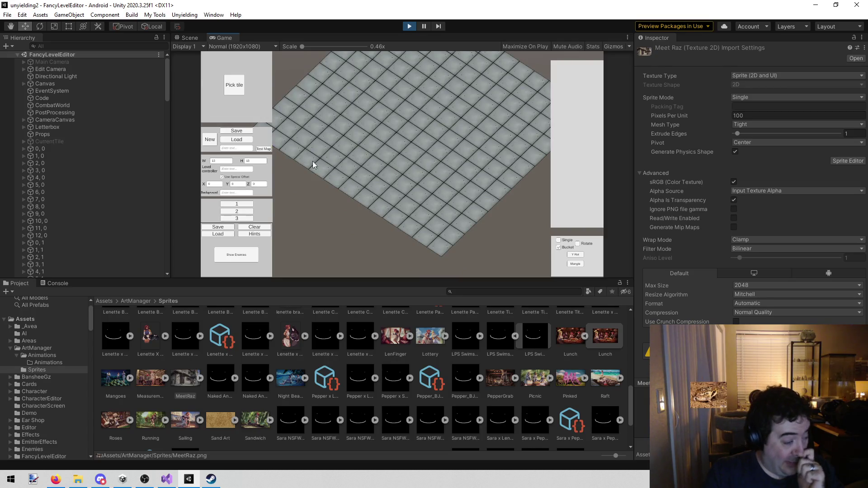
- Select the red brick wall tile in single-tile mode and pan to the map's top
click(234, 85)
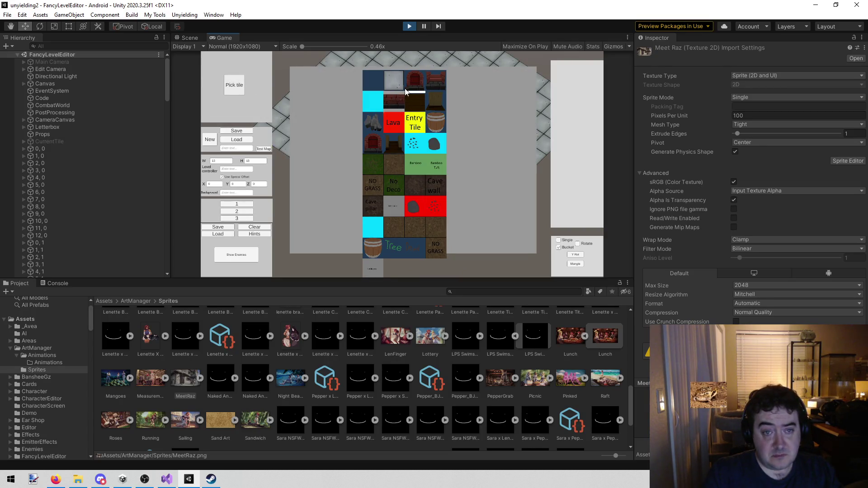
click(392, 100)
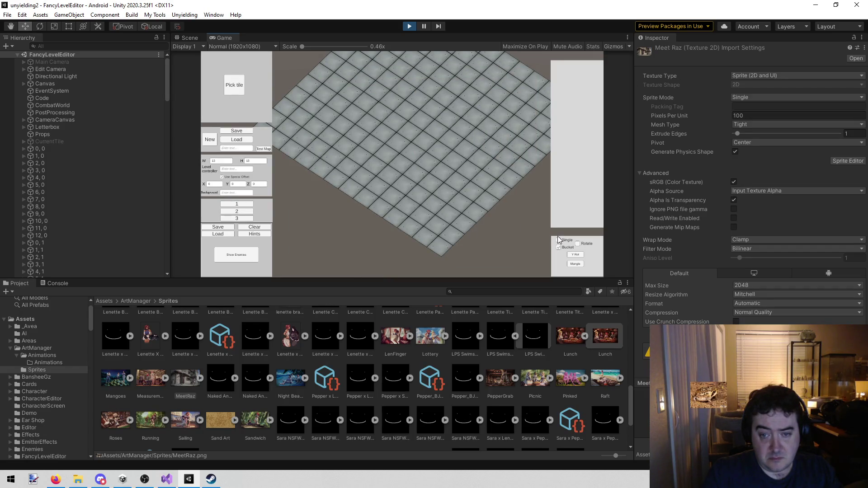
click(559, 240)
key(w)
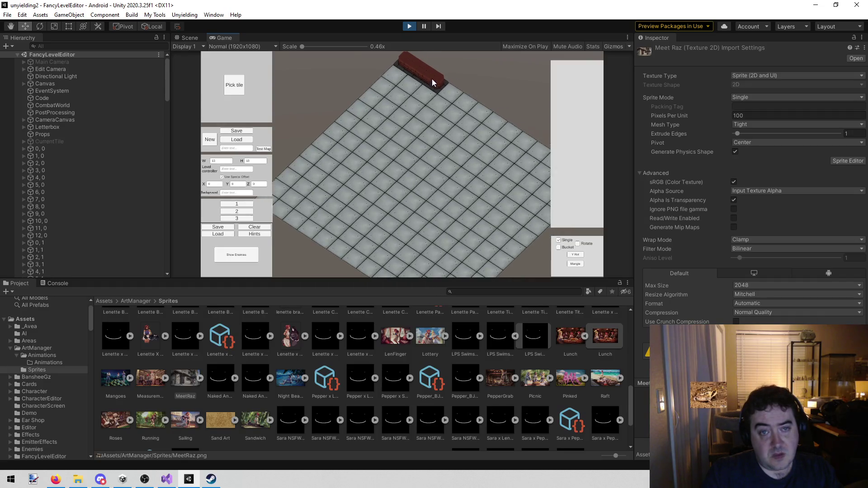
- Switch back to the grey stone floor tile and pan across the map with WASD
click(249, 87)
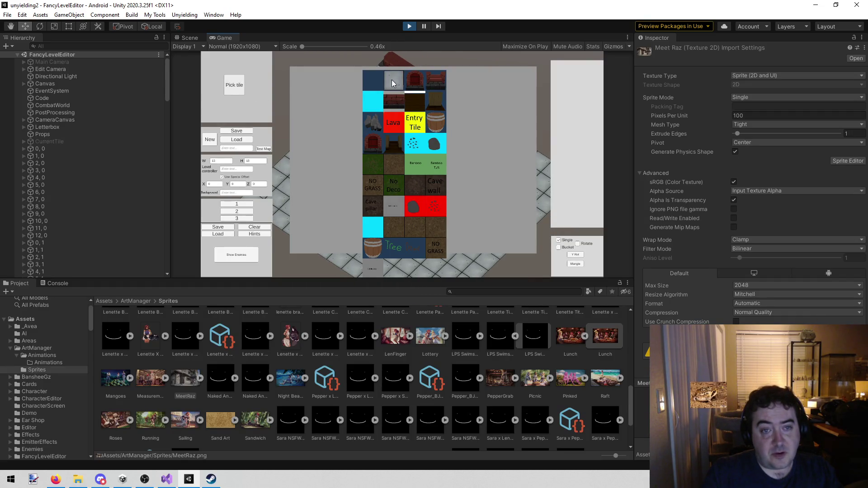
click(417, 85)
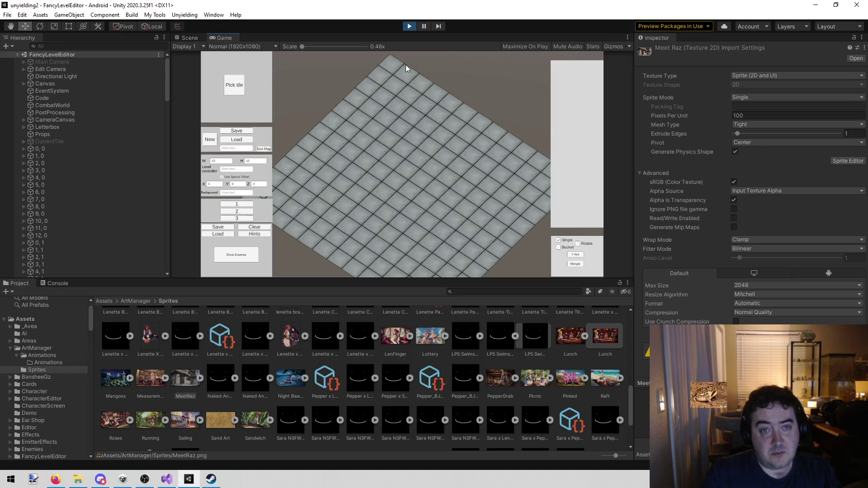
key(s)
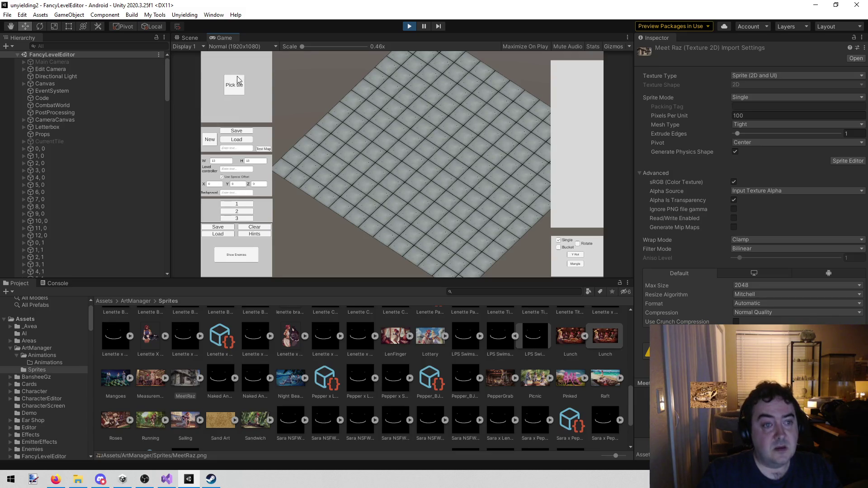
key(w)
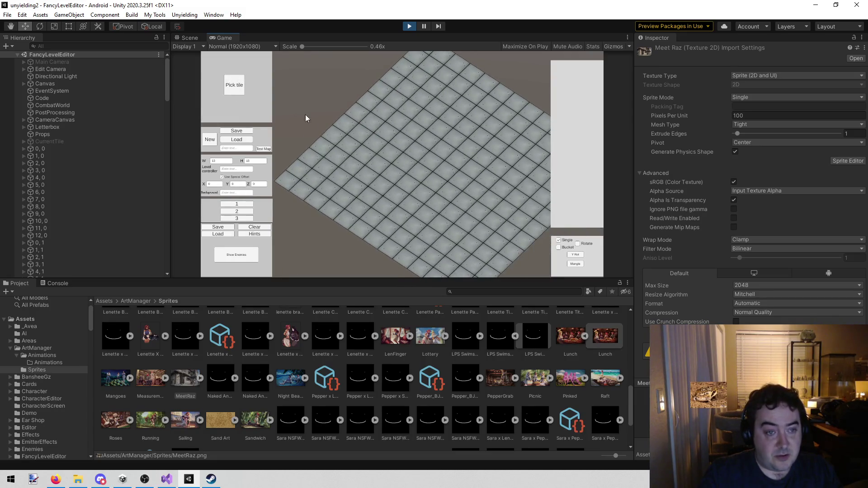
key(d)
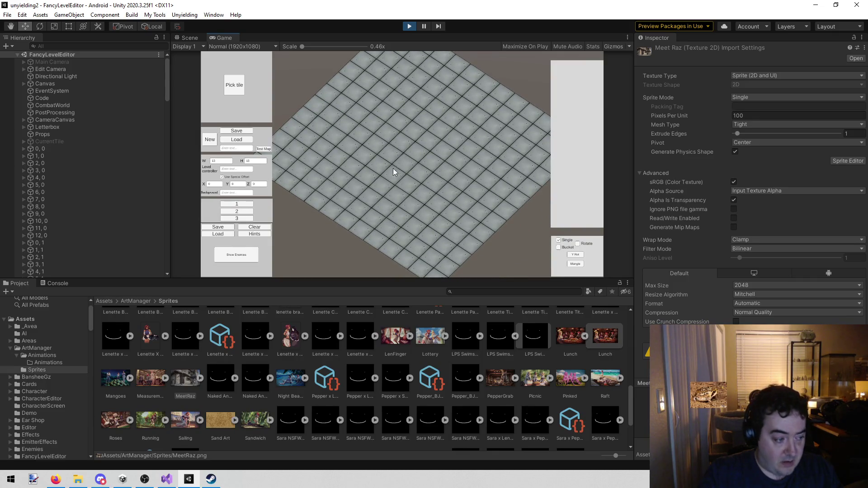
key(w)
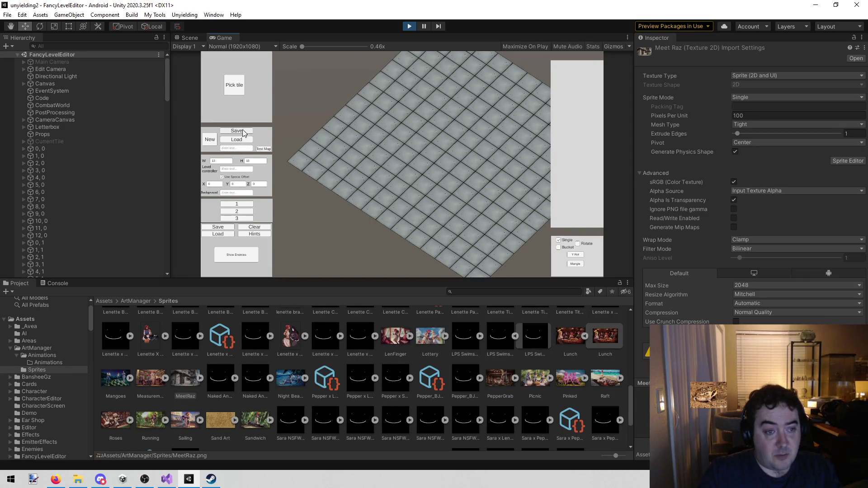
click(239, 83)
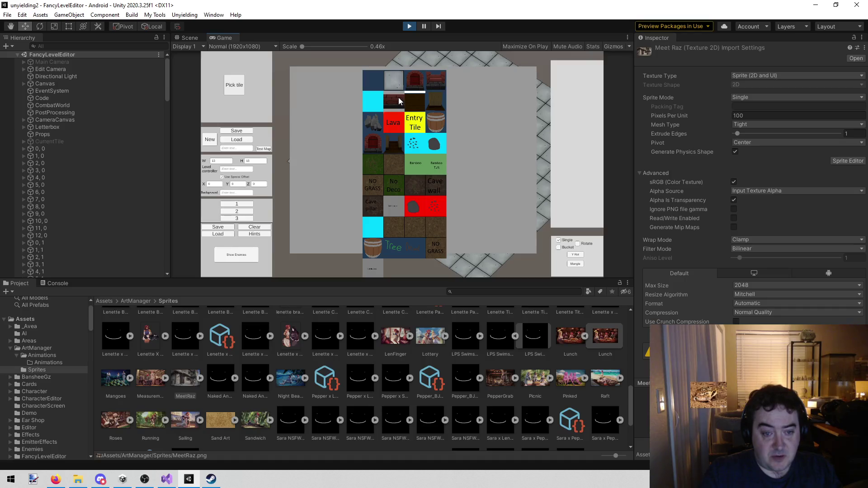
- Paint red brick wall sections along the stone floor's top edge with several drags
click(398, 97)
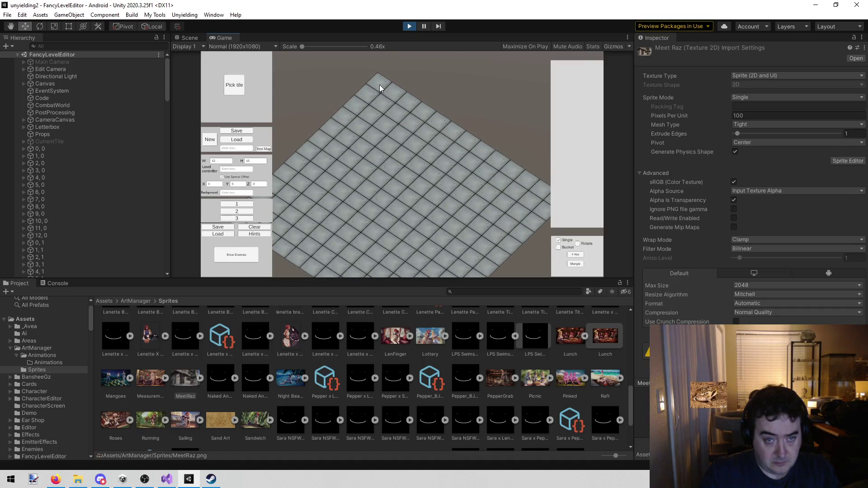
drag(403, 96, 514, 205)
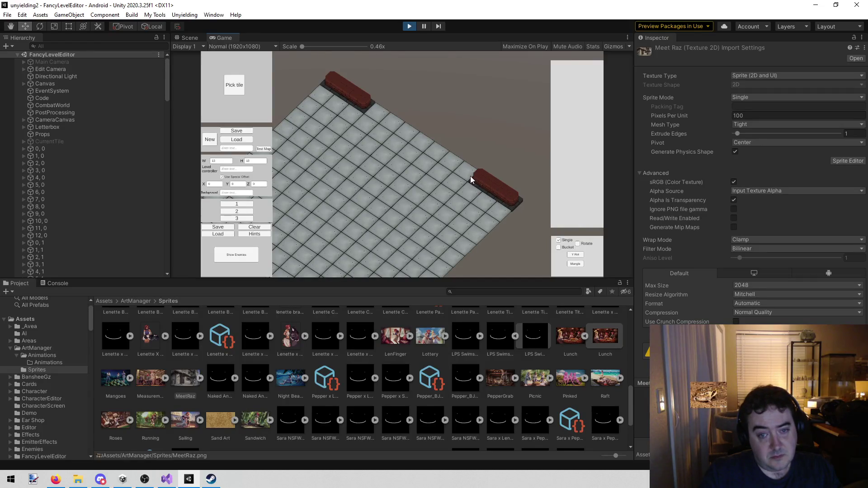
drag(375, 112, 409, 116)
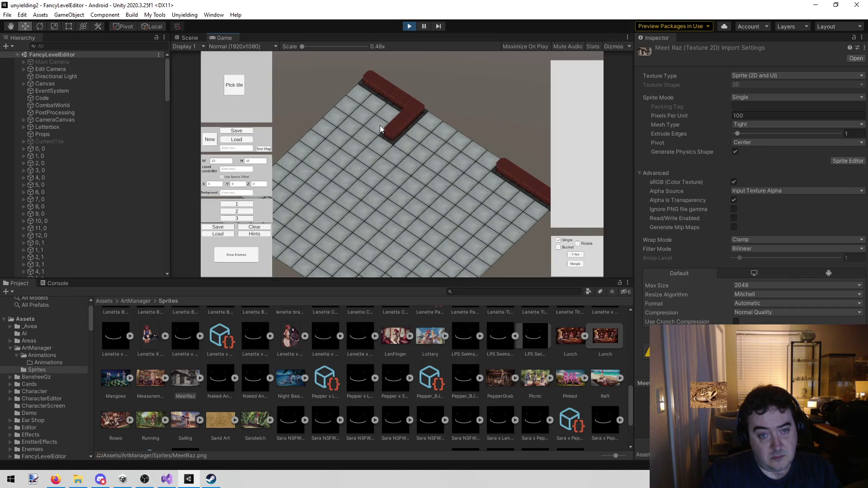
mouse_move(362, 102)
mouse_down()
mouse_move(414, 154)
mouse_move(456, 156)
mouse_up()
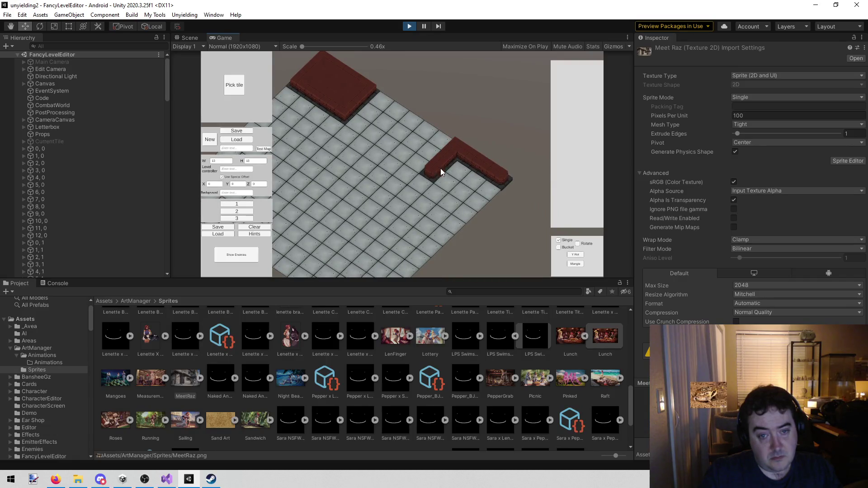
mouse_move(463, 170)
mouse_down()
mouse_move(456, 202)
mouse_move(481, 211)
mouse_up()
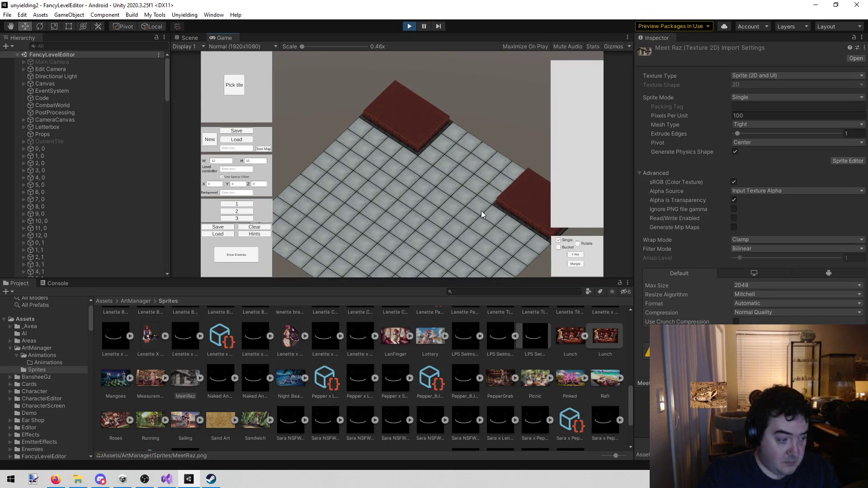
- Pan the view back and forth to inspect the new brick walls
key(d)
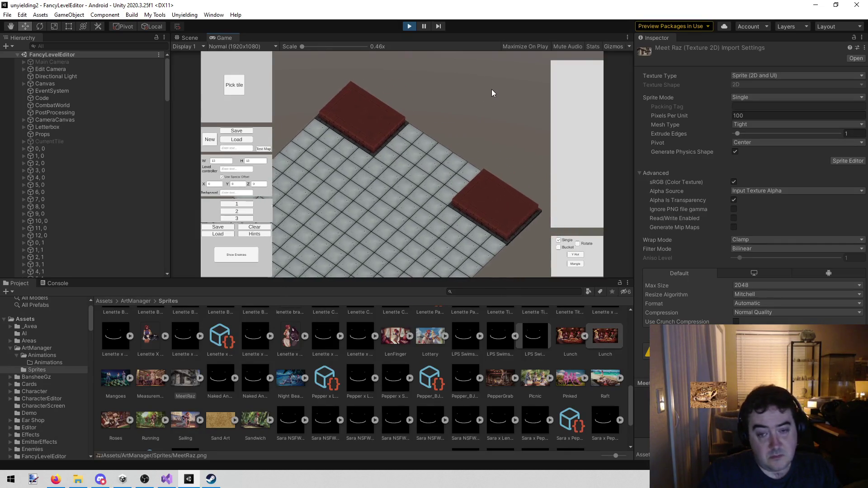
key(a)
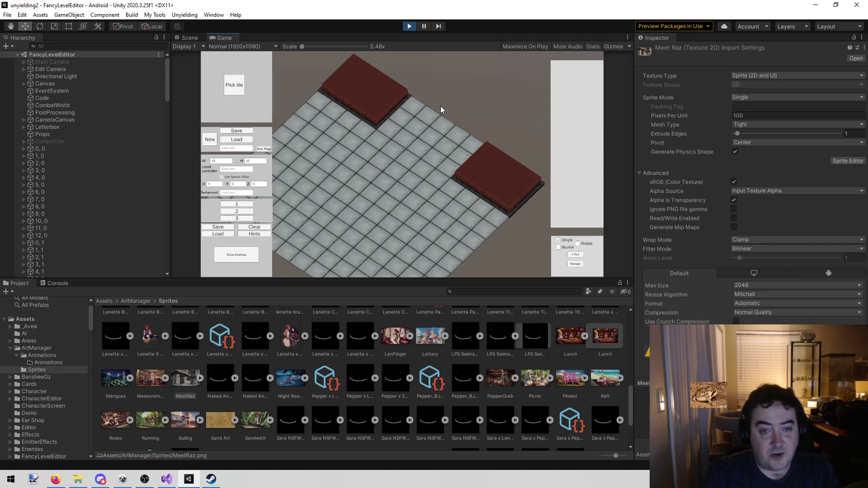
key(d)
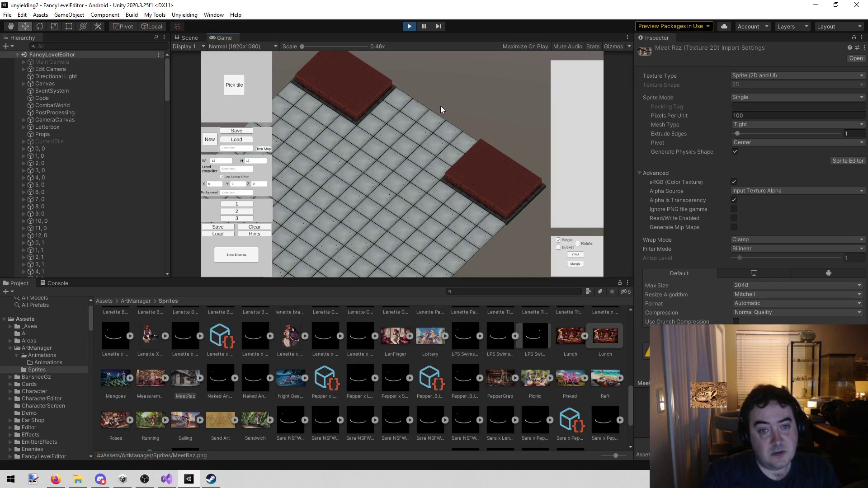
key(a)
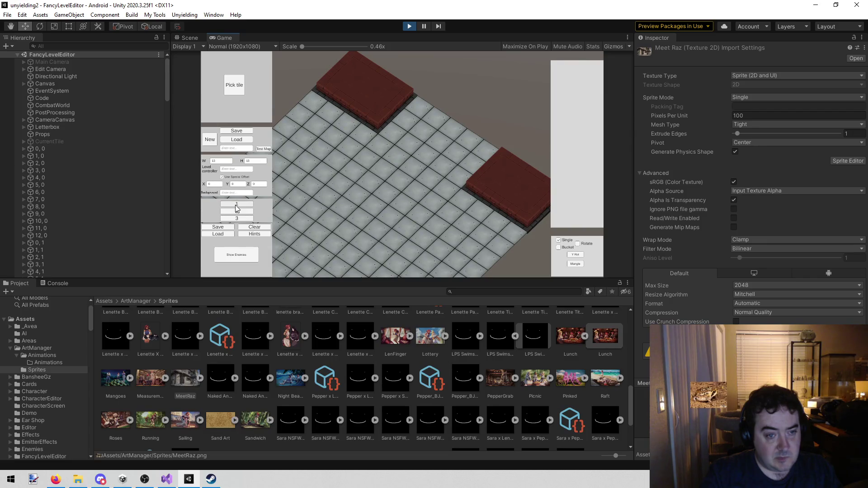
click(235, 205)
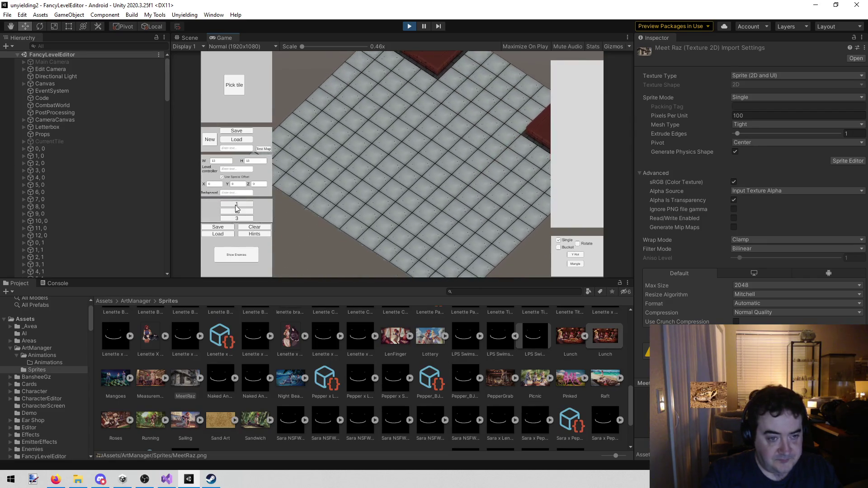
- Add two brick wall blocks, set the X offset to 4, and place a character near the wall
click(234, 91)
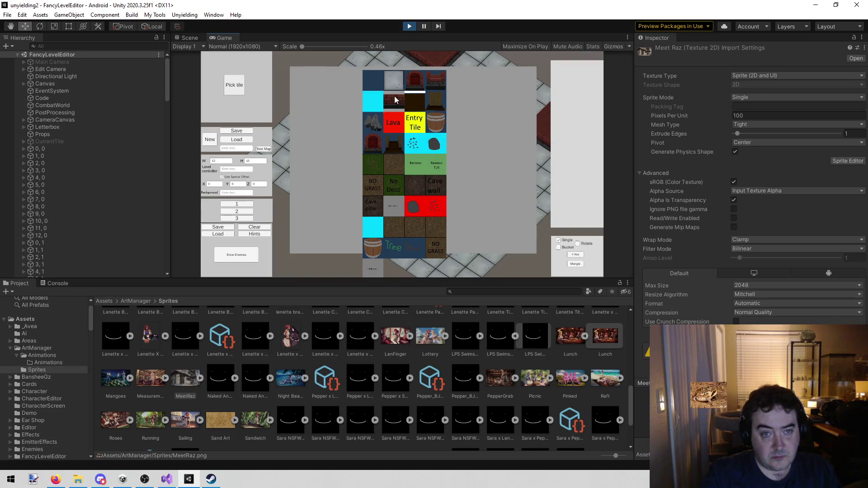
click(395, 97)
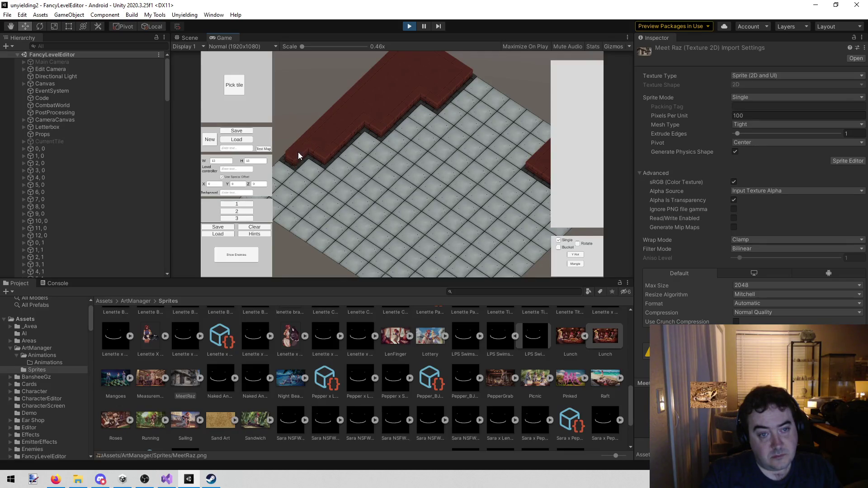
drag(298, 152, 308, 147)
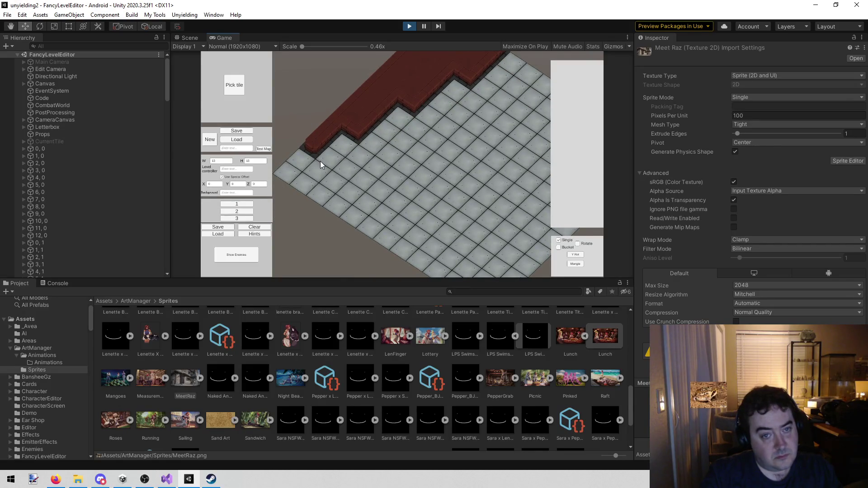
click(301, 155)
click(503, 189)
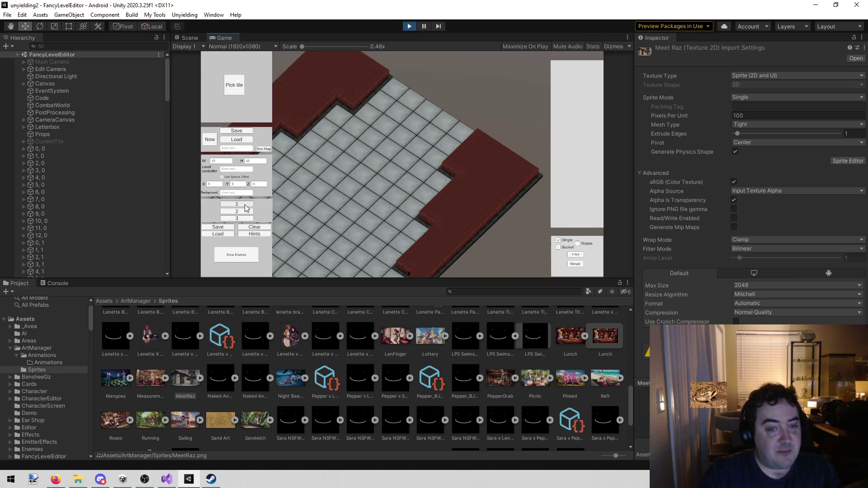
text(4)
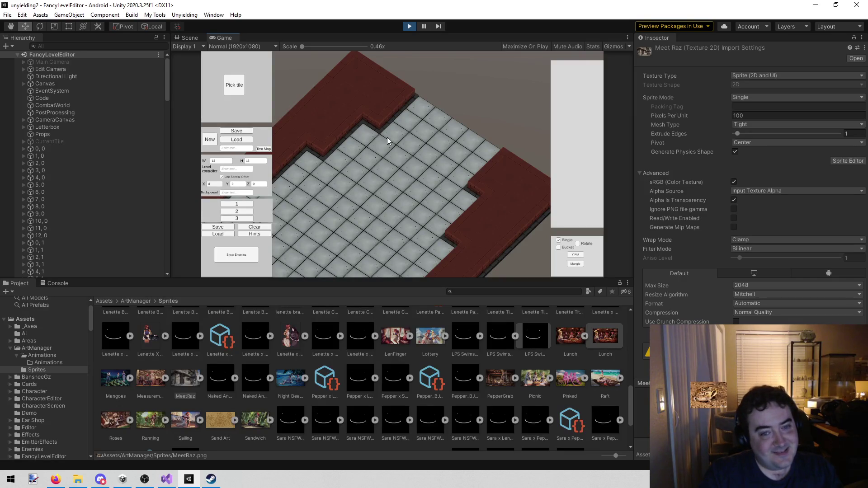
click(382, 150)
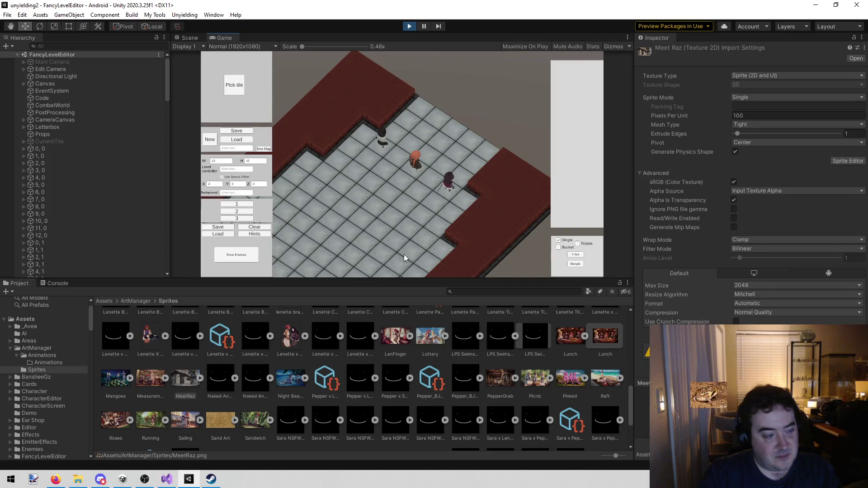
- Pan the map view back and forth to check the three placed characters
key(s)
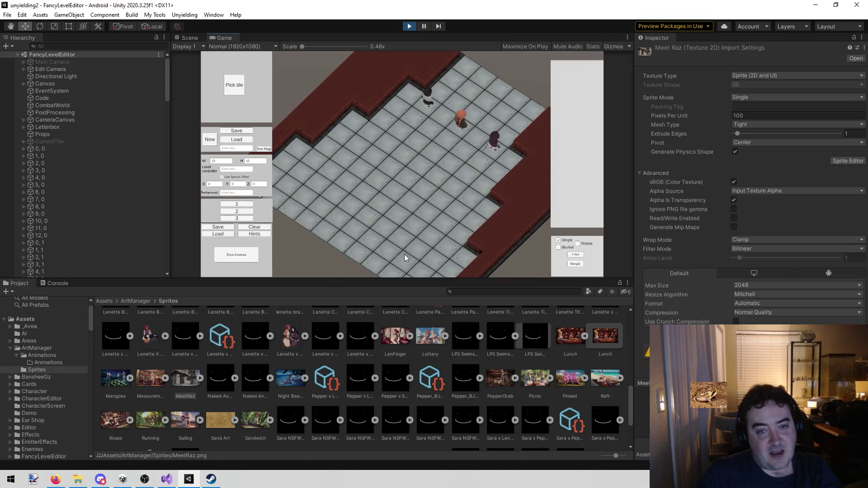
key(w)
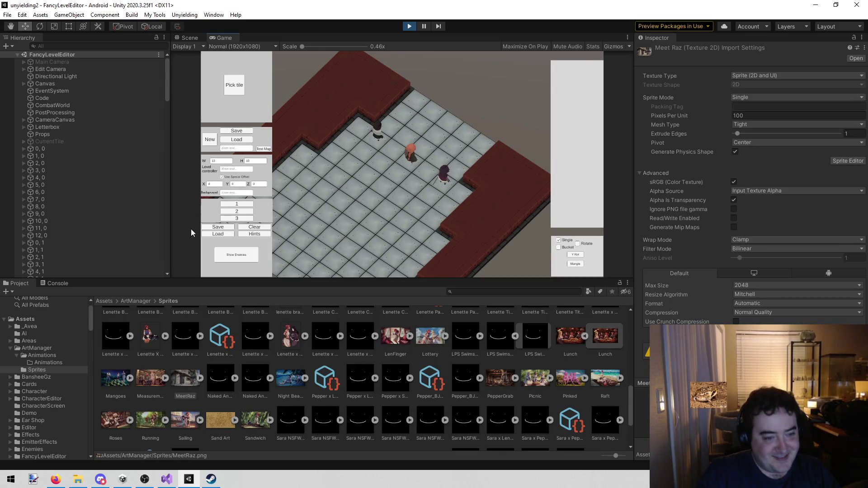
- Place a Ghostly Lizard Warrior on tile 12, 8 and rotate it once
click(246, 254)
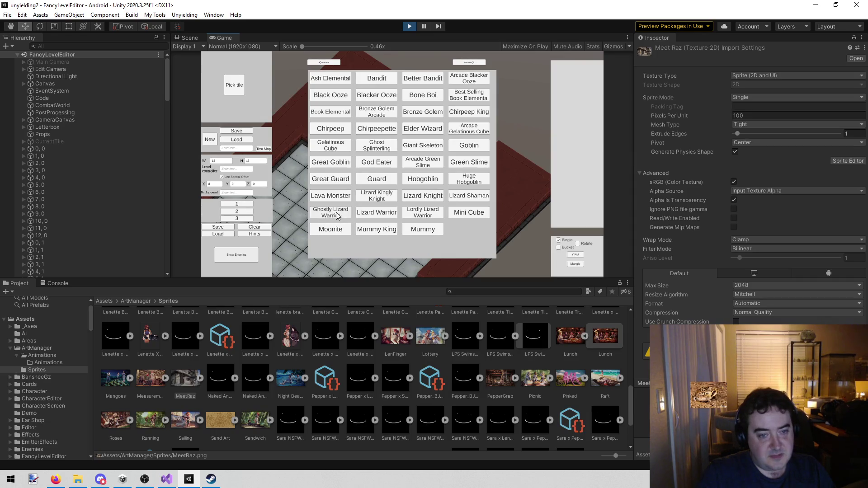
click(330, 213)
click(413, 101)
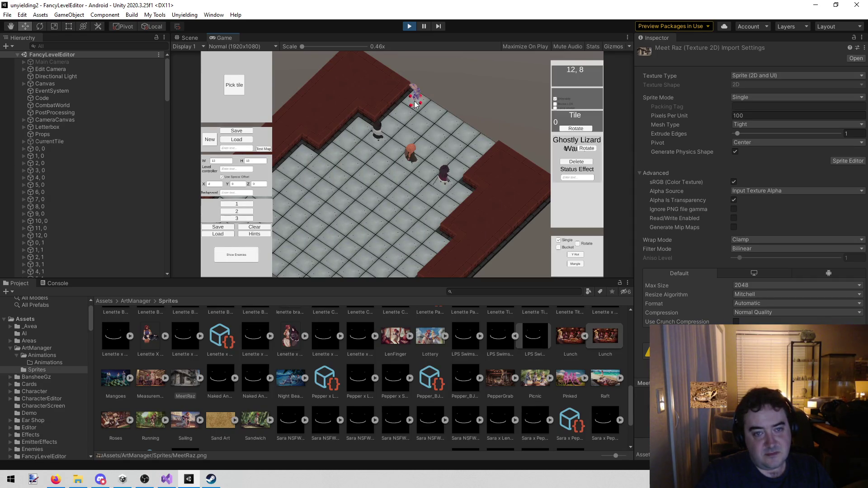
click(594, 147)
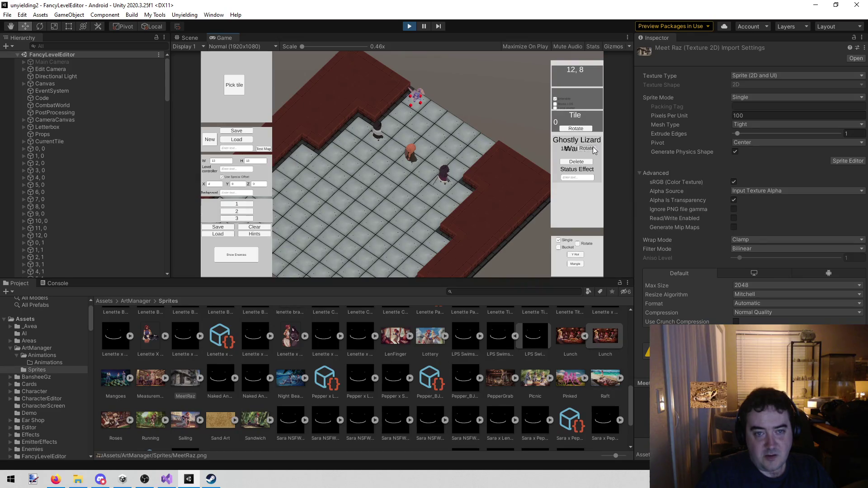
- Place a second Ghostly Lizard Warrior on tile 12, 4 and rotate it twice
click(240, 255)
click(357, 192)
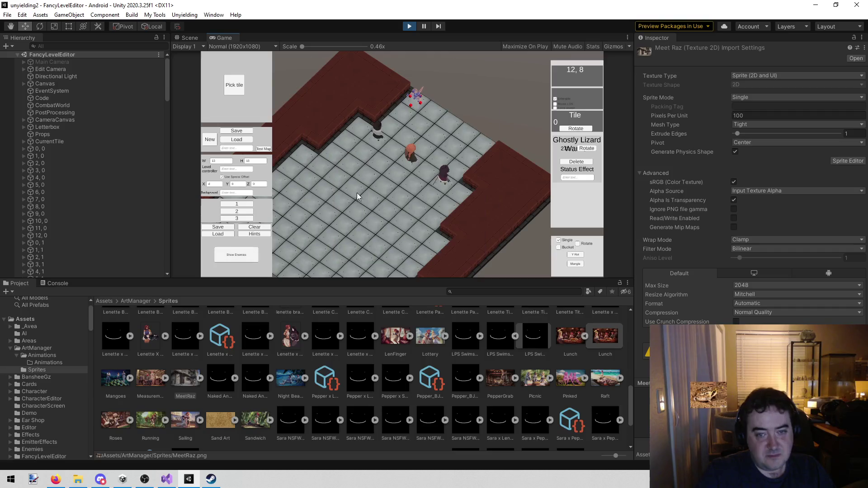
click(480, 138)
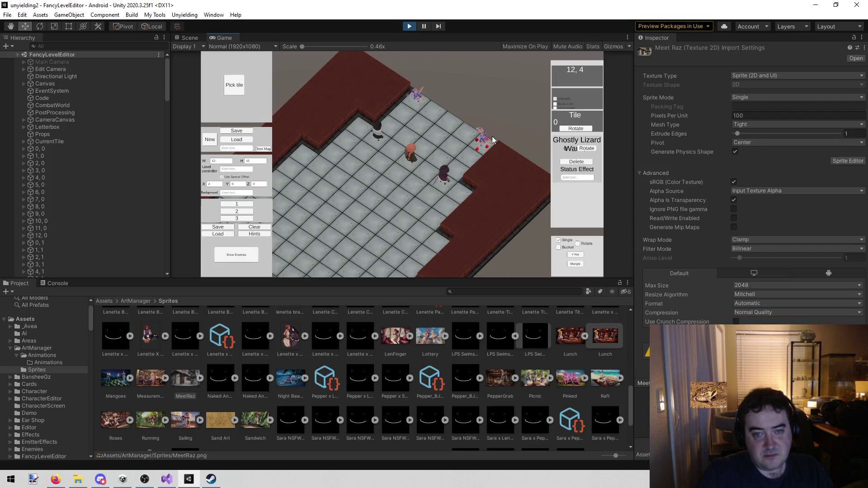
click(587, 149)
click(586, 149)
click(587, 148)
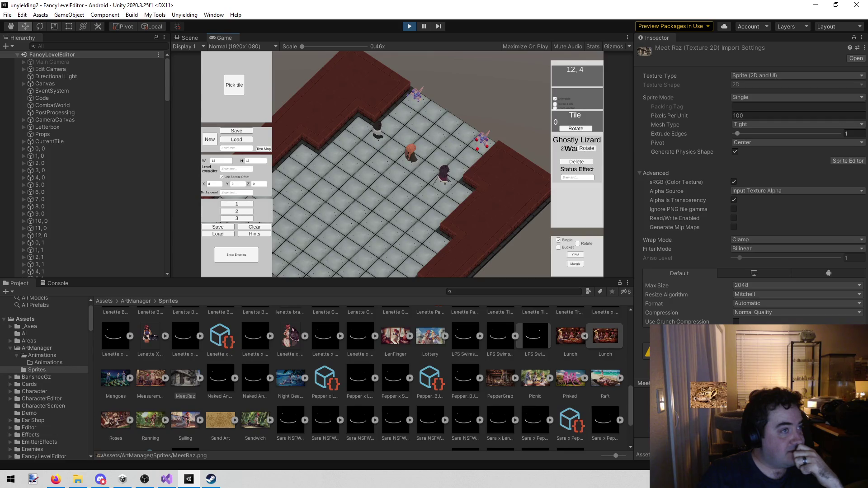
key(alt+Tab)
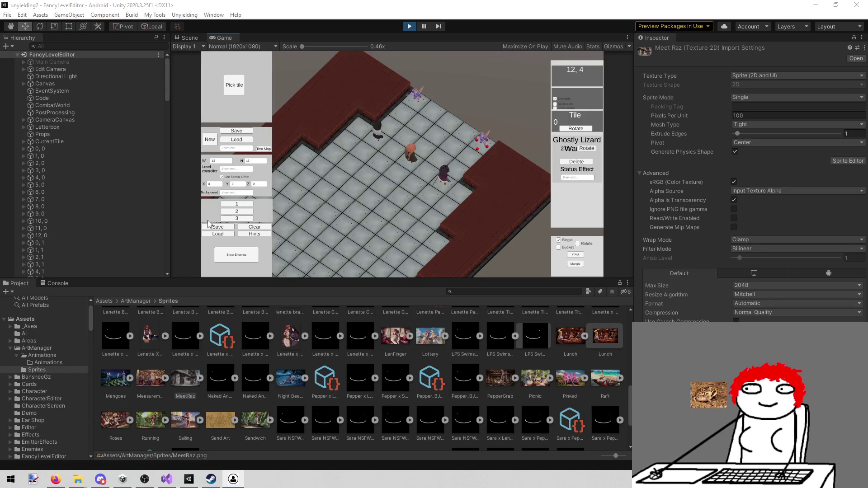
click(254, 249)
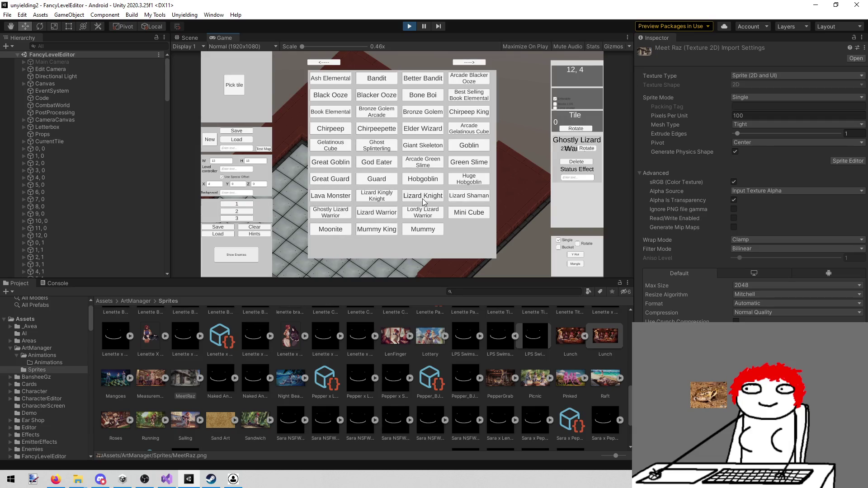
- Rotate the placed lizard warrior, then page through the enemy roster and pick Ghost Splinterling
click(338, 213)
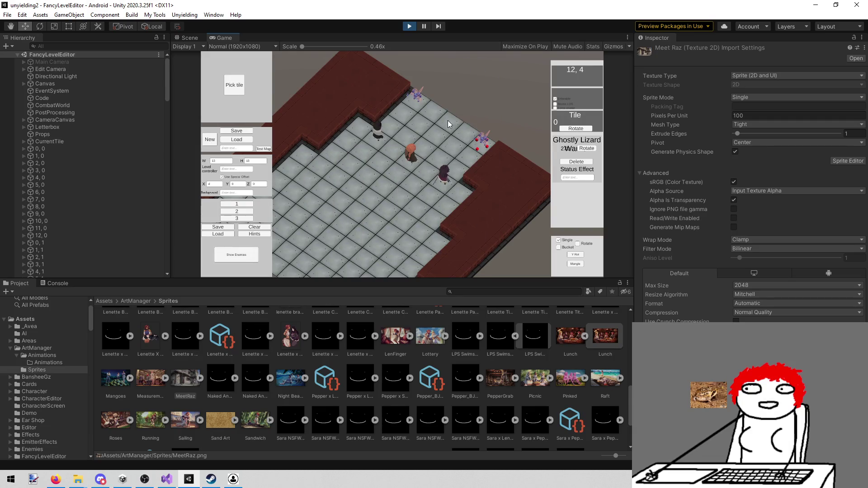
click(584, 148)
click(234, 251)
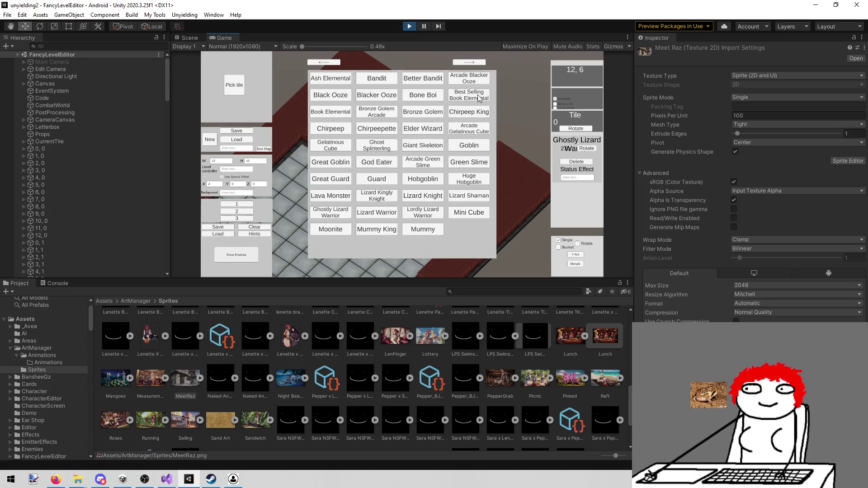
click(481, 64)
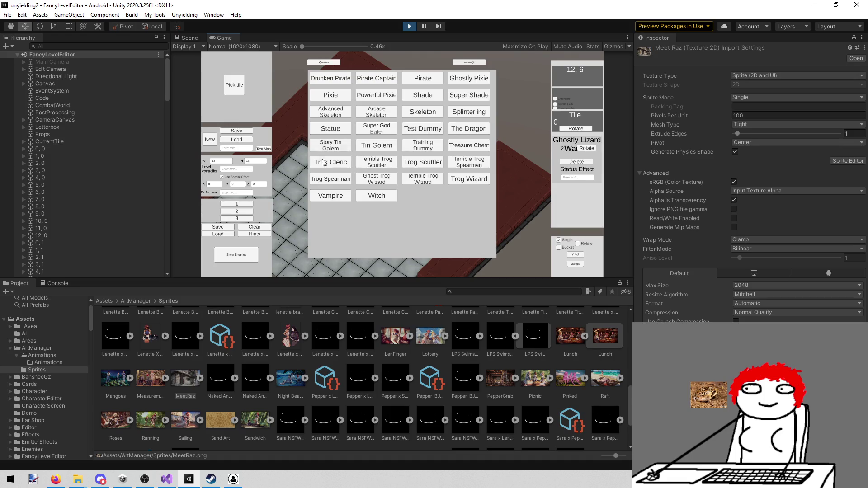
click(325, 63)
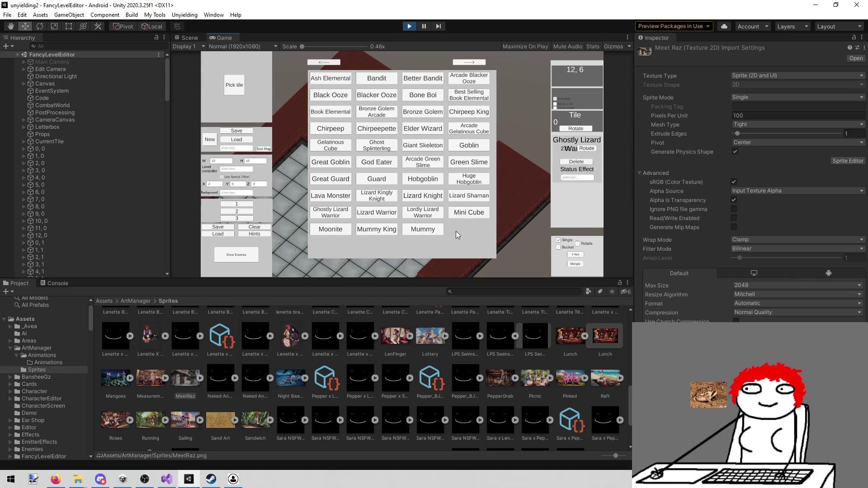
click(384, 143)
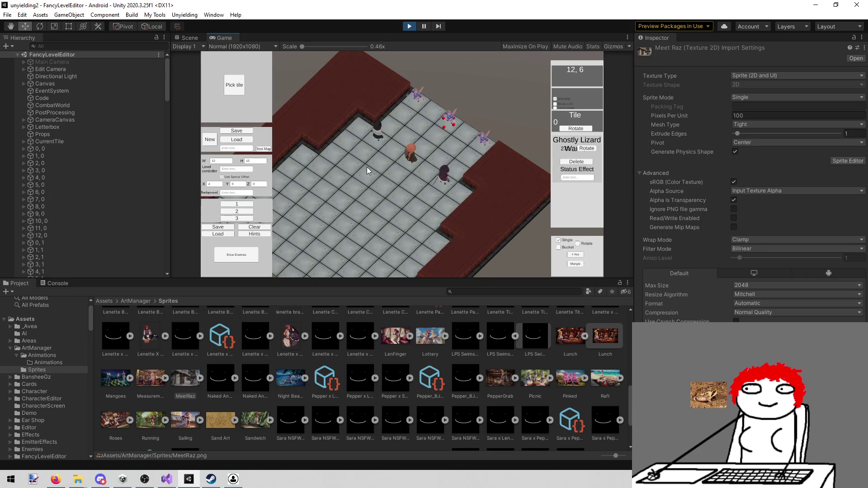
- Place a Ghost Splinterling on tile 1, 11 beside the wall
key(a)
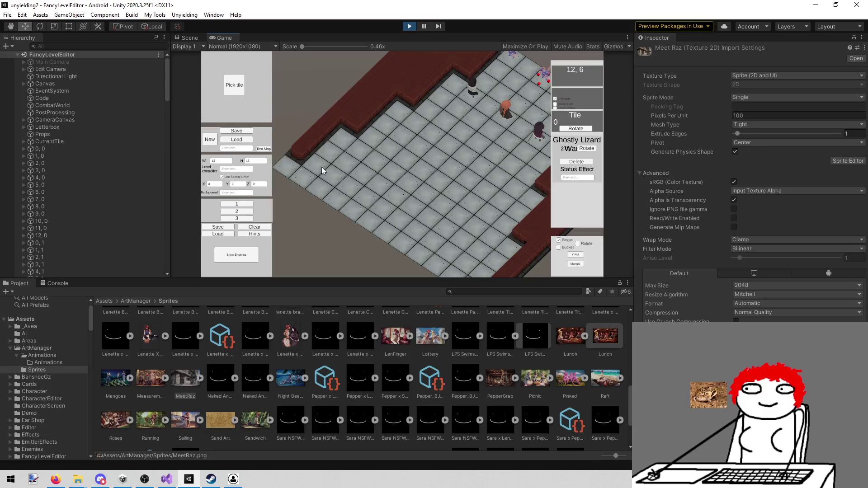
click(319, 166)
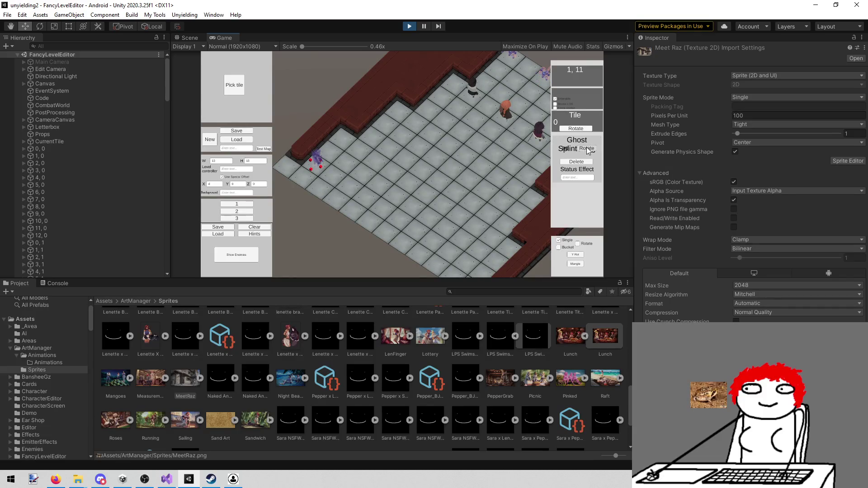
key(s)
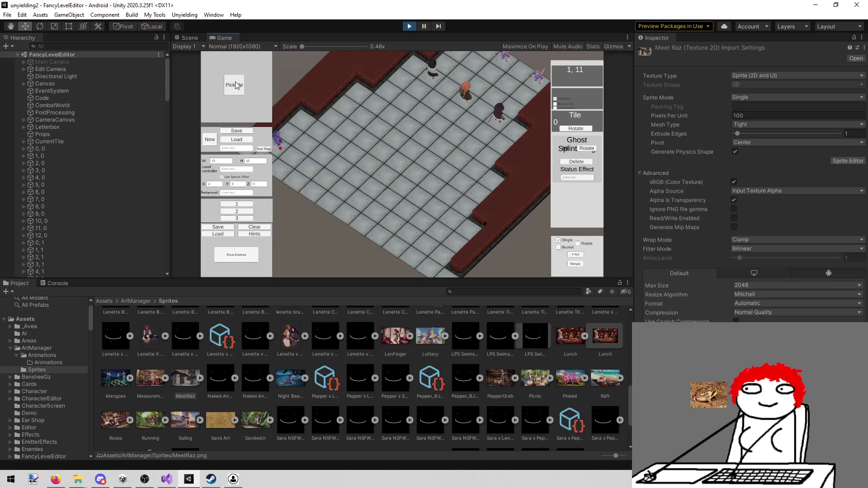
- Pick Ghost Splinterling again and place a second one at tile 1, 1
click(236, 254)
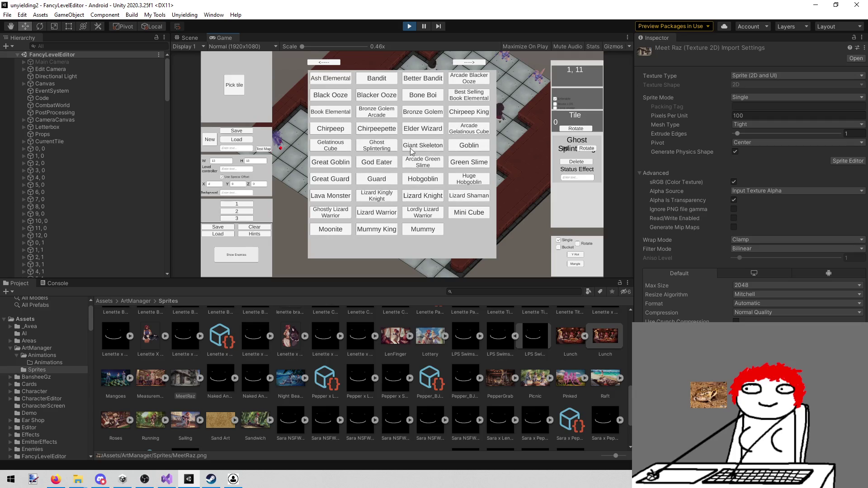
click(380, 145)
click(439, 253)
click(592, 149)
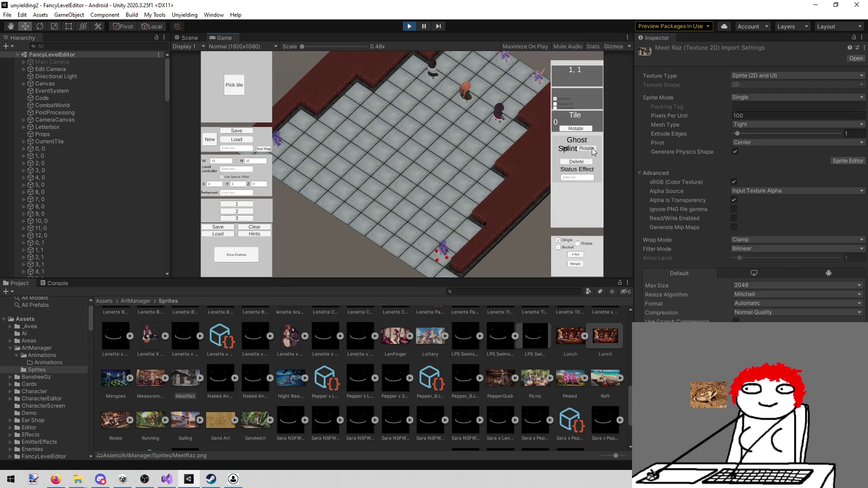
key(w)
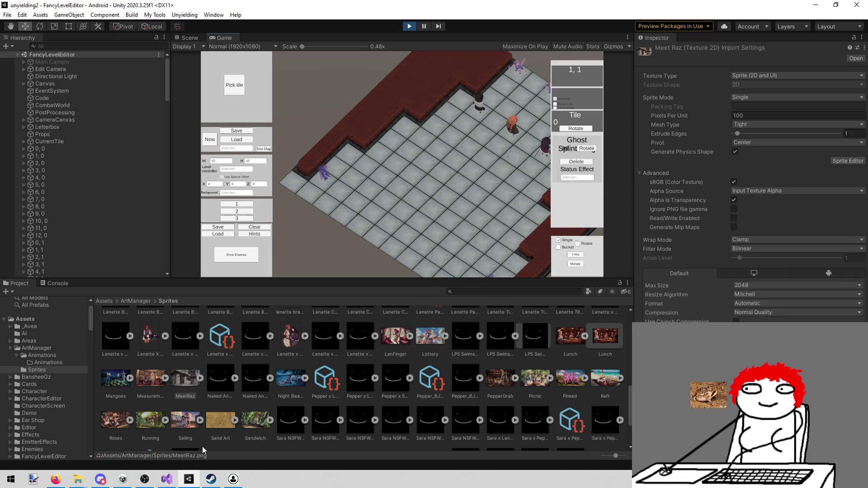
mouse_move(185, 482)
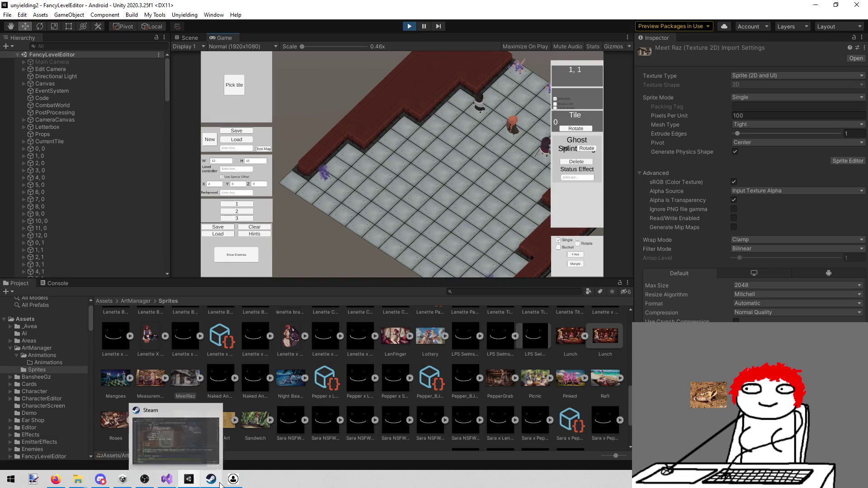
- Close the Steam window and paint rock rubble across several floor tiles
click(211, 479)
click(743, 30)
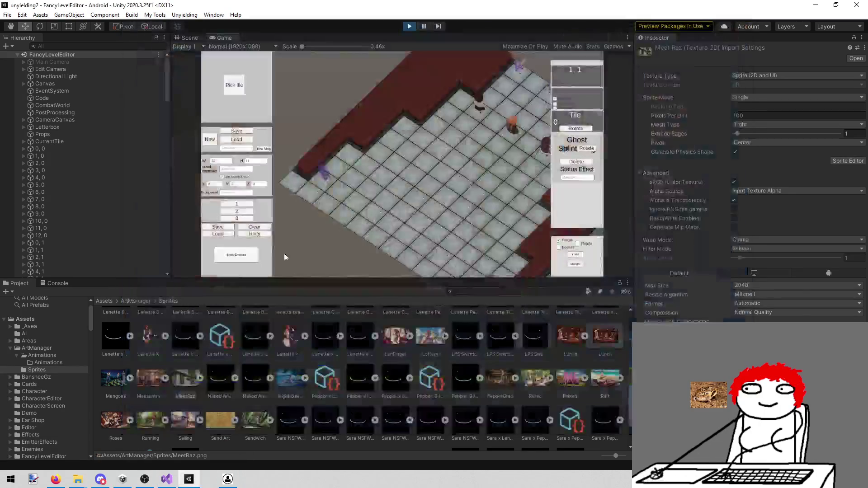
click(234, 87)
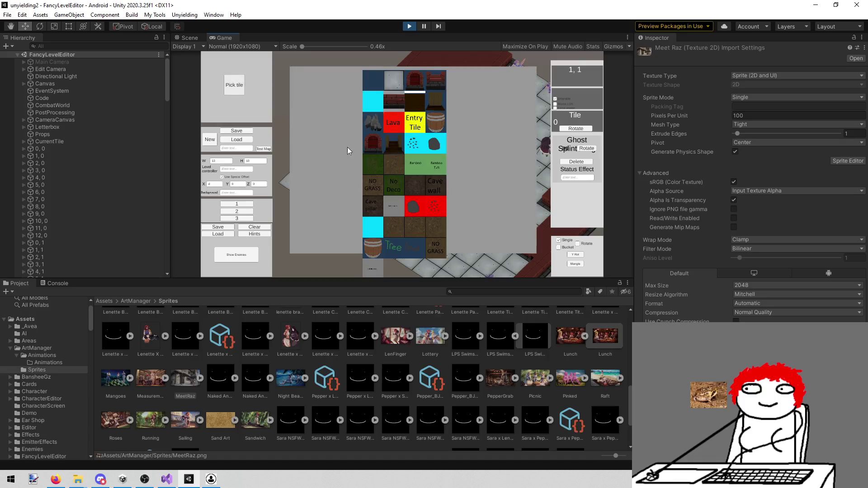
click(375, 123)
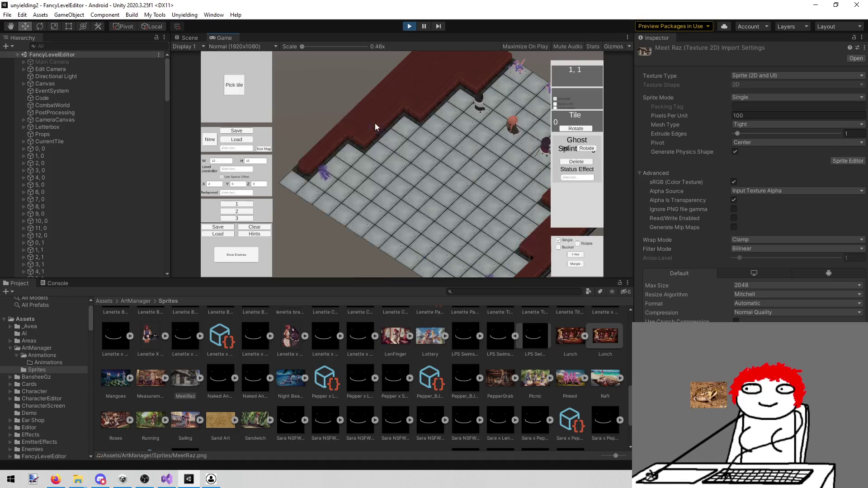
mouse_move(351, 173)
mouse_down()
mouse_move(367, 182)
mouse_move(361, 197)
mouse_up()
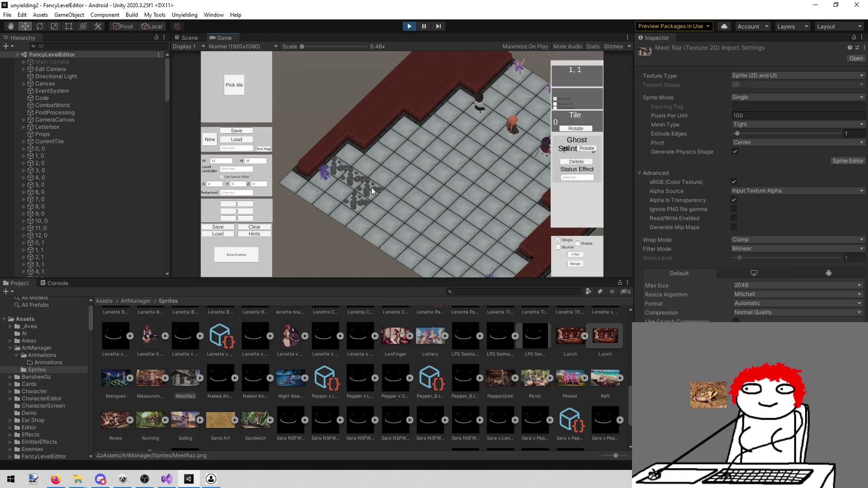
key(Down)
key(Right)
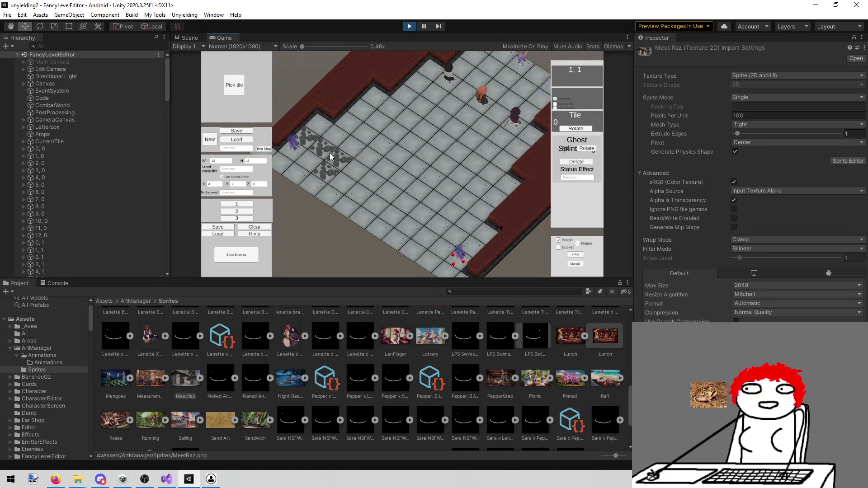
- Add four more rock piles on floor tiles to fill the gaps
click(236, 91)
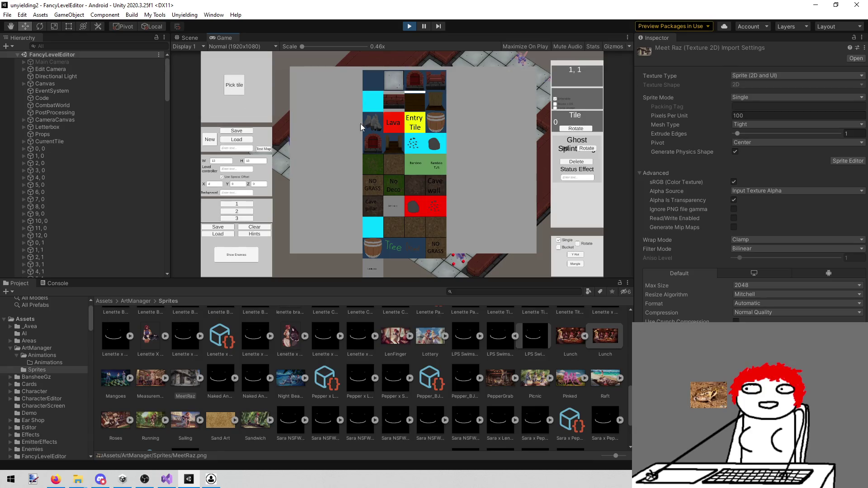
click(376, 124)
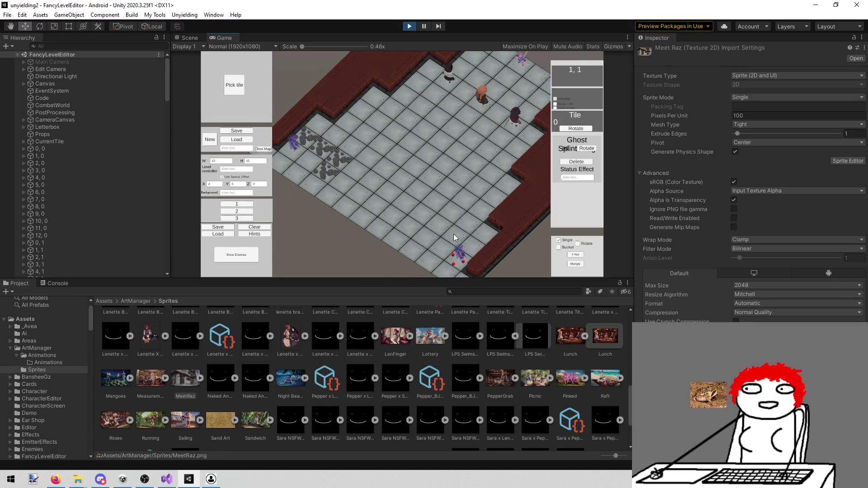
key(Right)
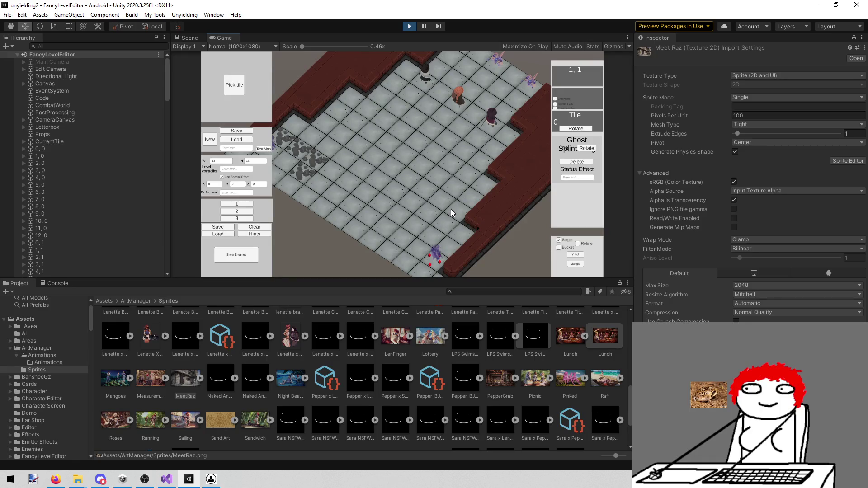
click(438, 225)
click(452, 208)
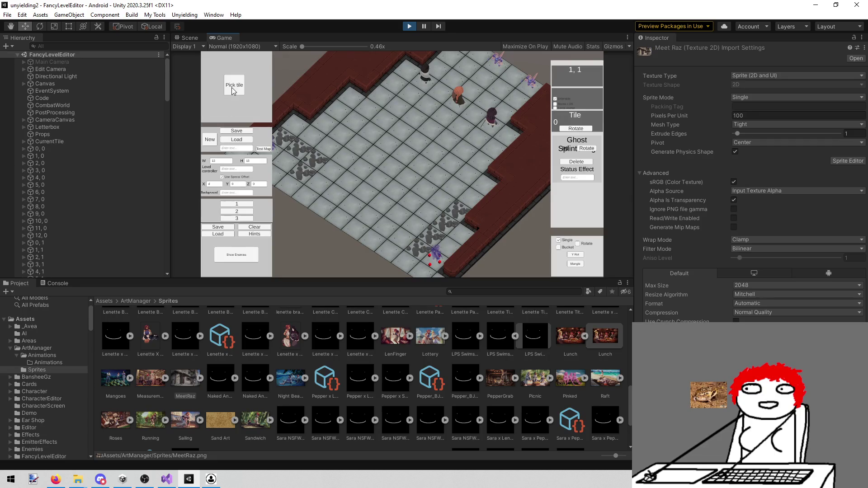
click(232, 86)
click(389, 127)
drag(417, 214, 444, 214)
click(443, 219)
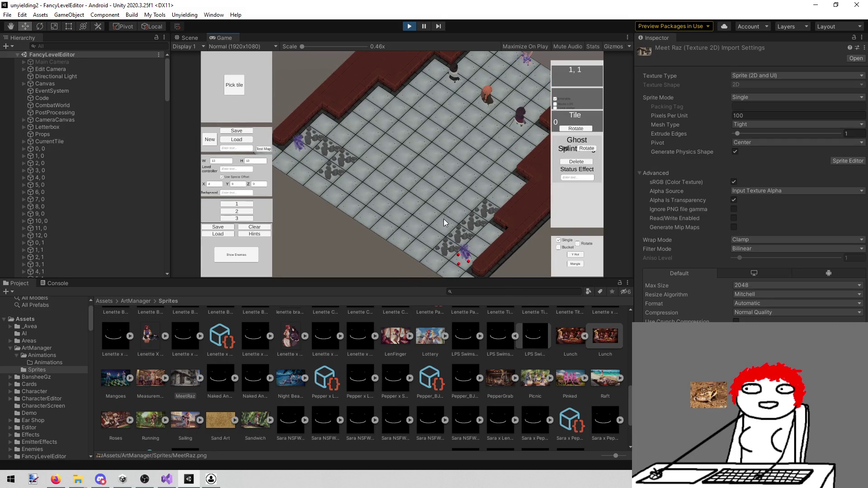
click(417, 205)
key(Right)
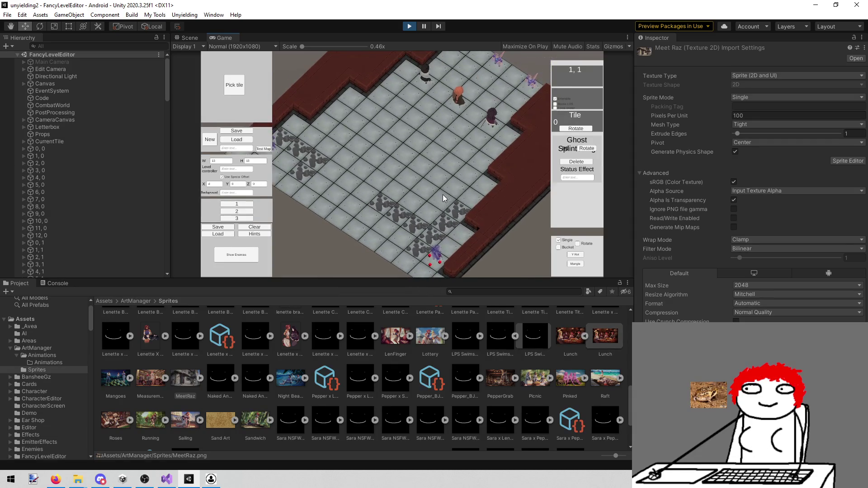
- Add one more rubble tile, pan around the map, and switch to the Visual Studio todo notes
click(237, 85)
click(374, 123)
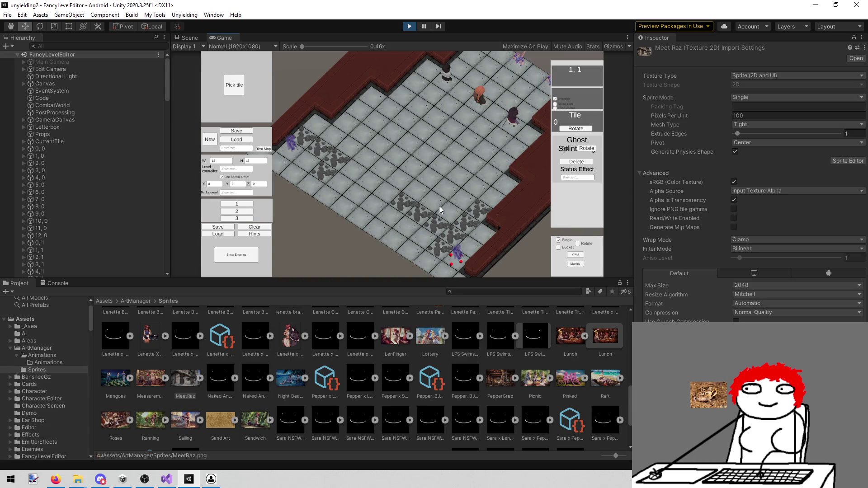
click(429, 200)
key(w)
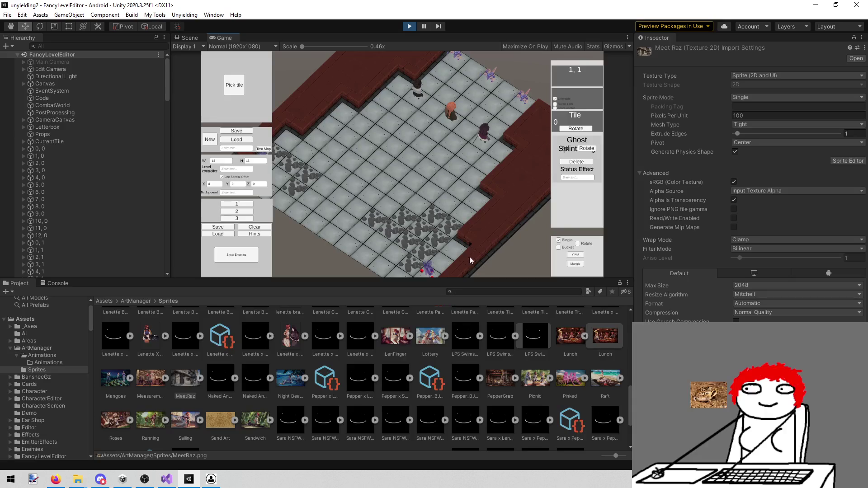
key(a)
key(a)
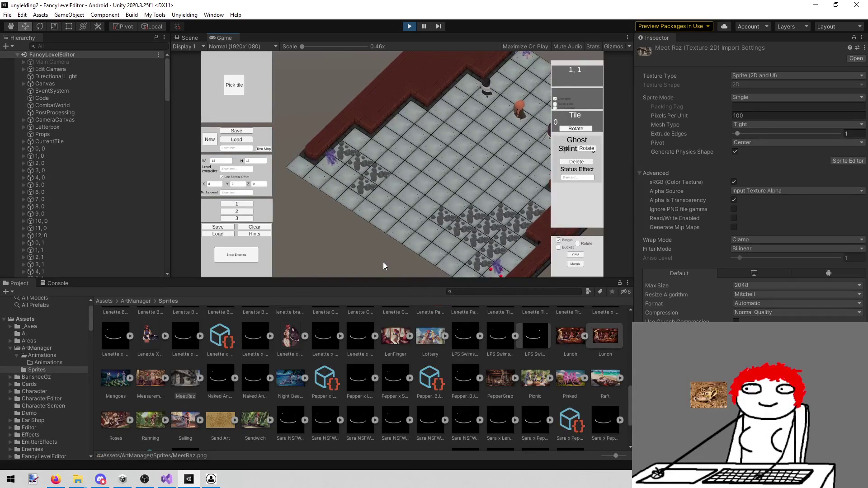
key(d)
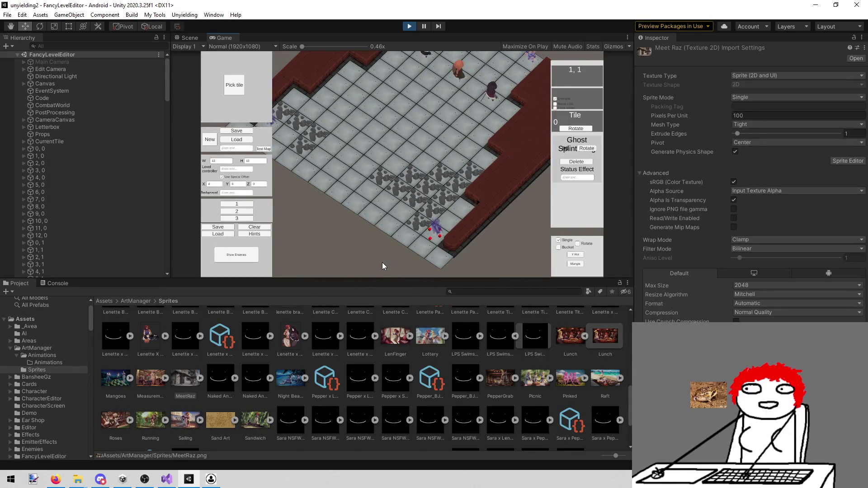
key(a)
key(w)
key(w)
key(w)
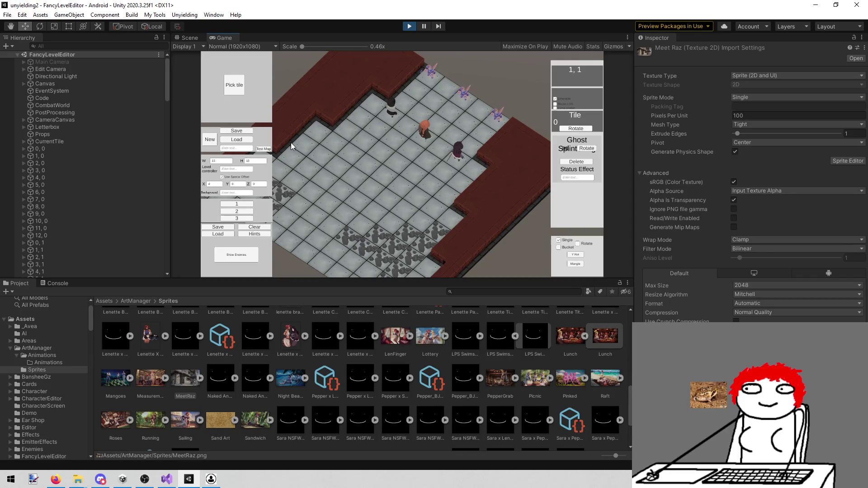
key(a)
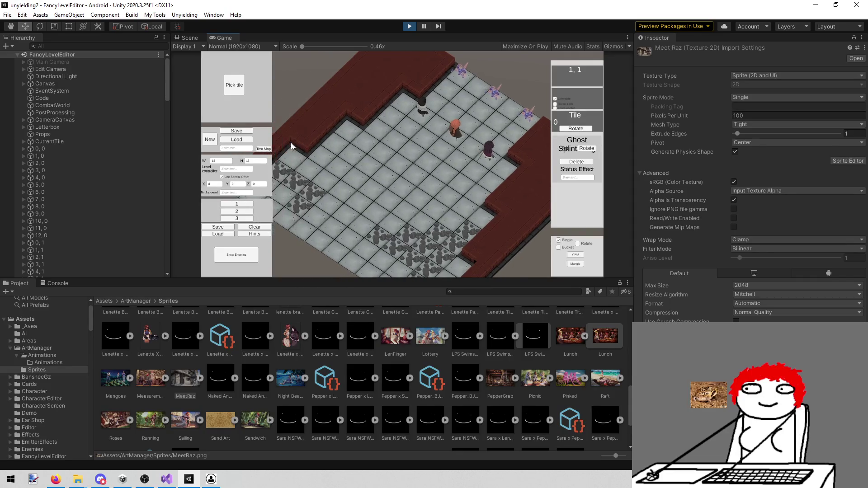
key(s)
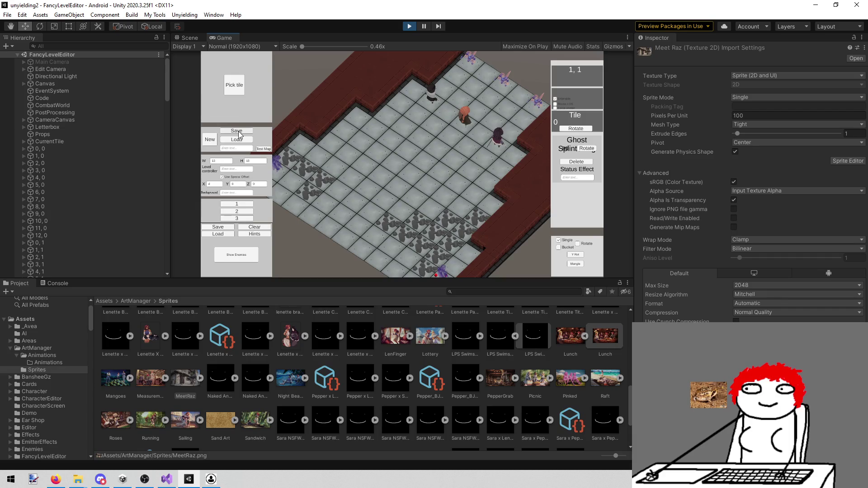
click(166, 479)
- Undo stray typing so todo.txt line 134 reads just 'Level', save, and return to Unity
text(dasdadadf)
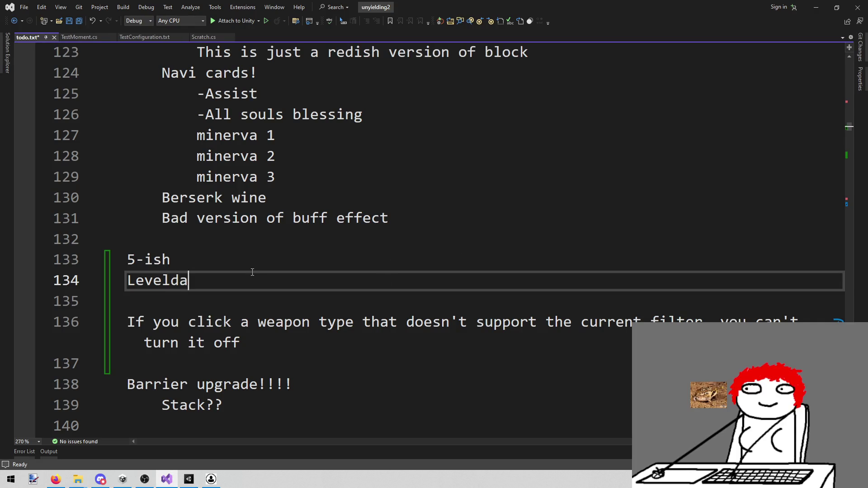
text(gasgasdfgsda)
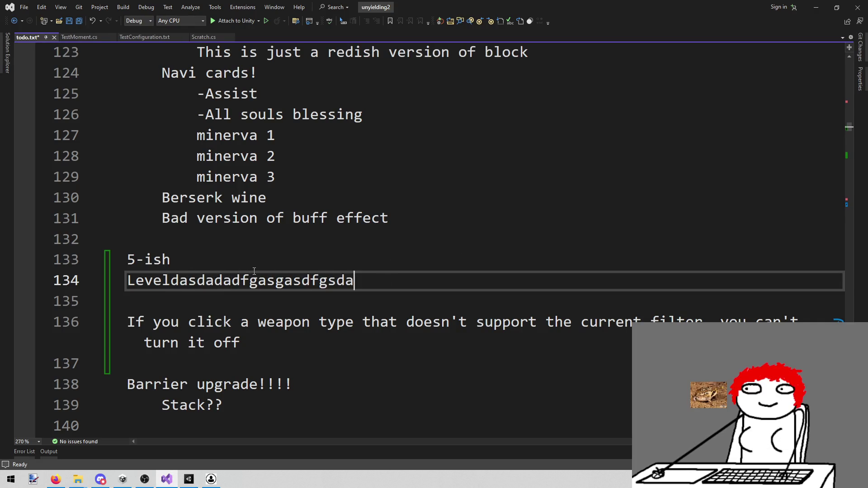
text(asdasdada)
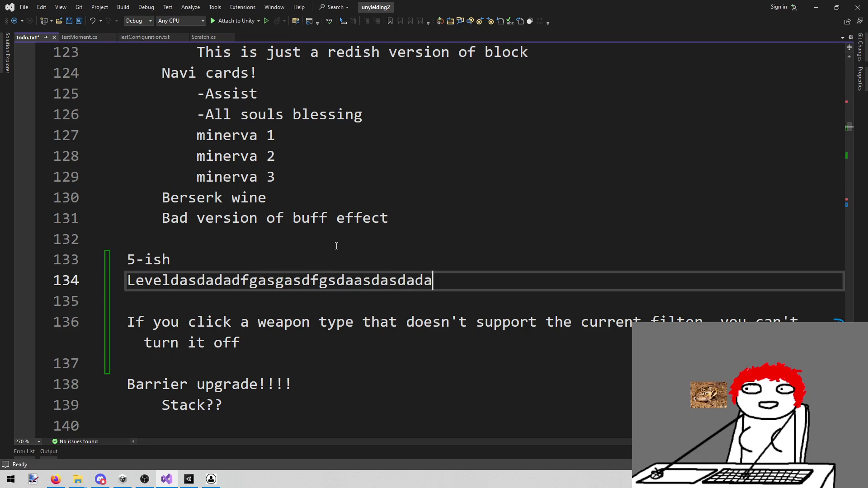
text(sdadasdfgfgfg)
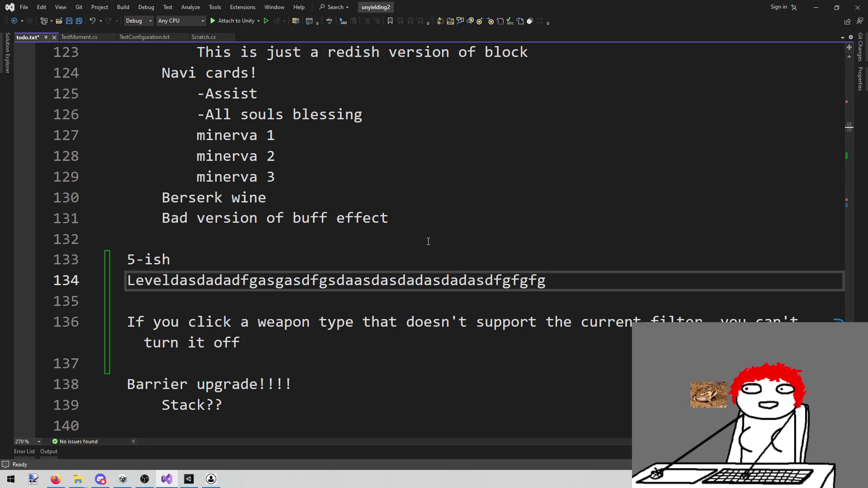
key(ctrl+z)
key(ctrl+s)
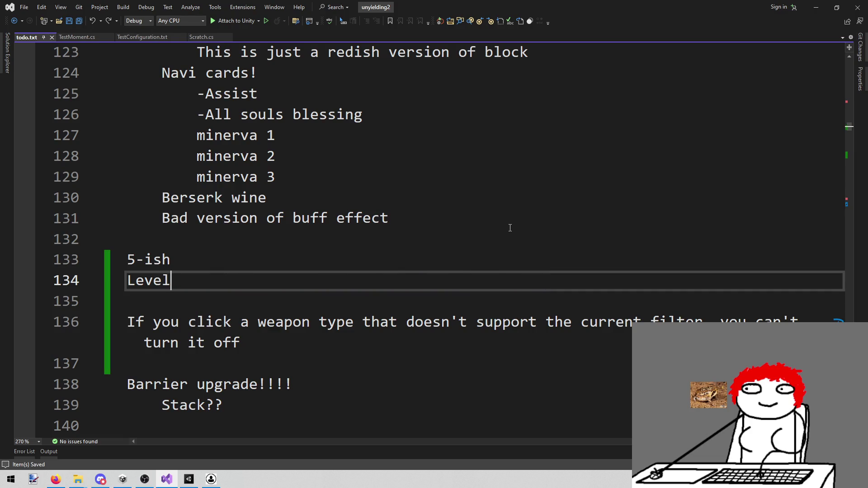
click(190, 479)
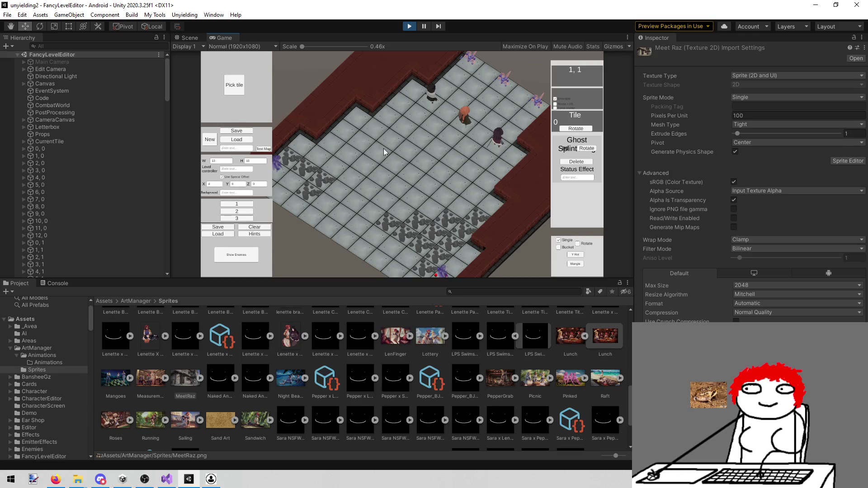
- Pan the map, start a level save with the in-game Save button, and return to the todo notes
key(a)
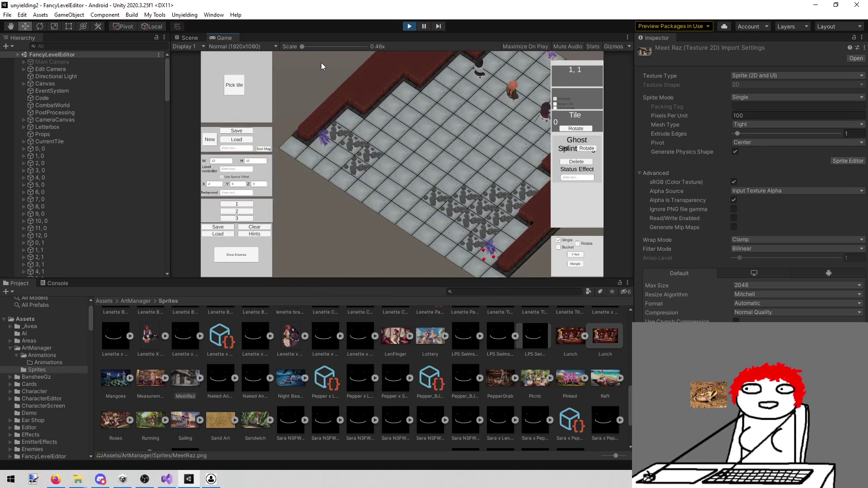
click(248, 133)
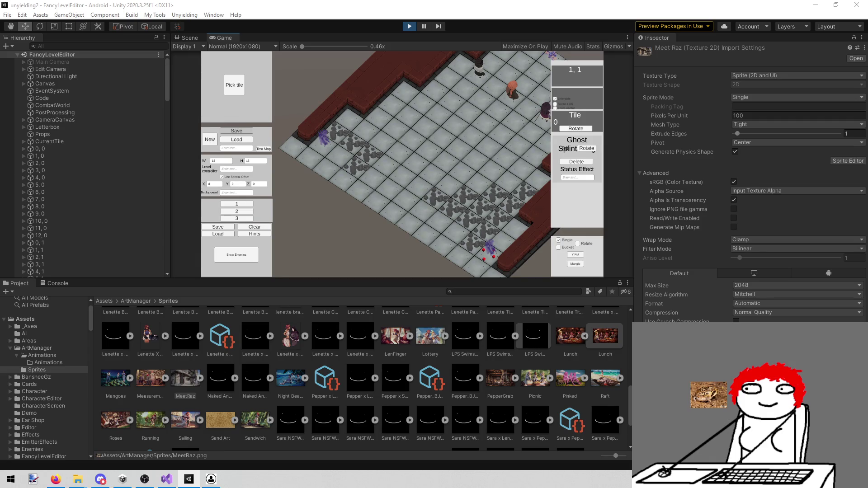
key(alt+Tab)
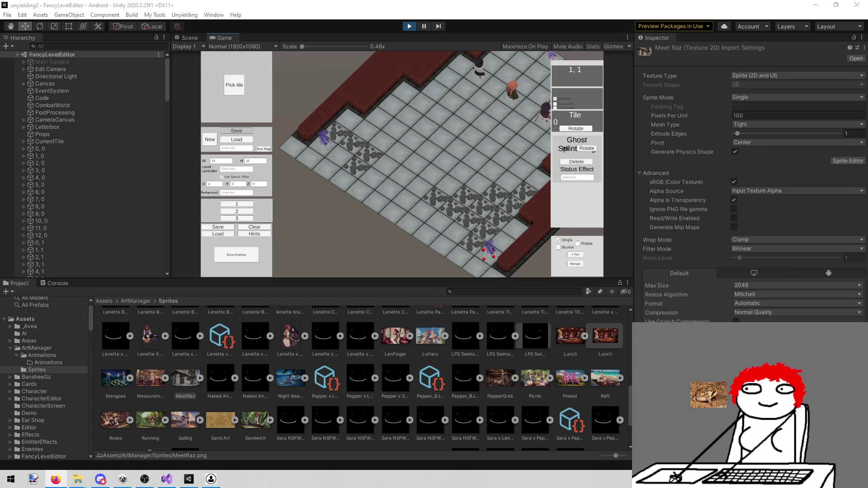
click(835, 408)
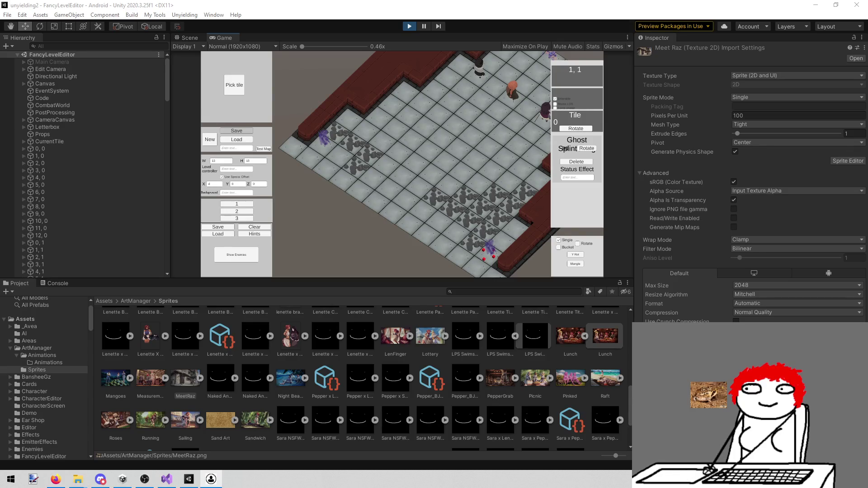
key(alt+Tab)
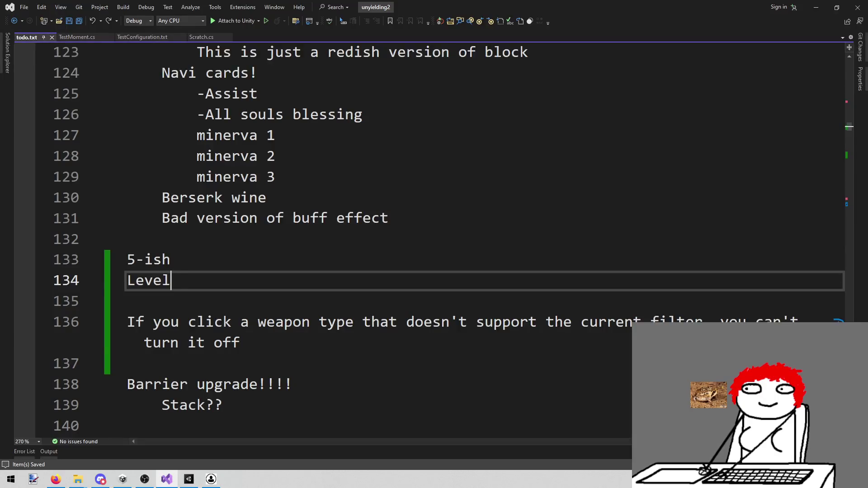
- Bring the Unity editor back in front from the taskbar
click(189, 479)
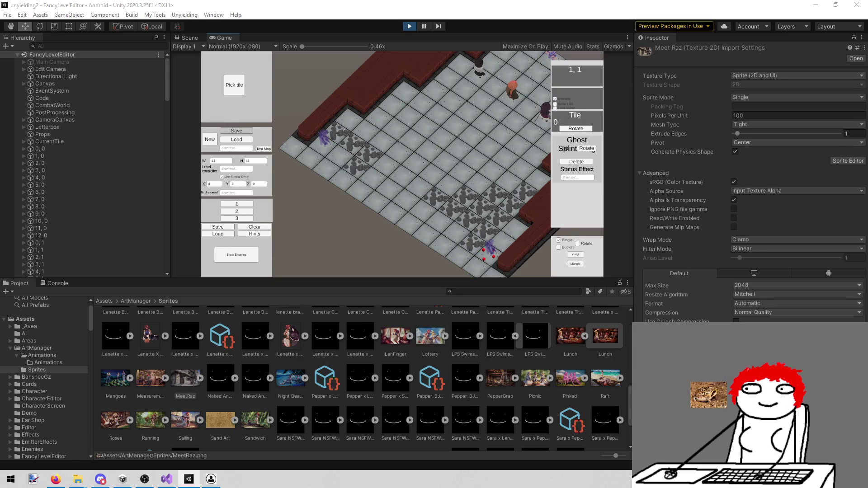
- Dismiss the Save Failed message and maximize the Game view
key(Return)
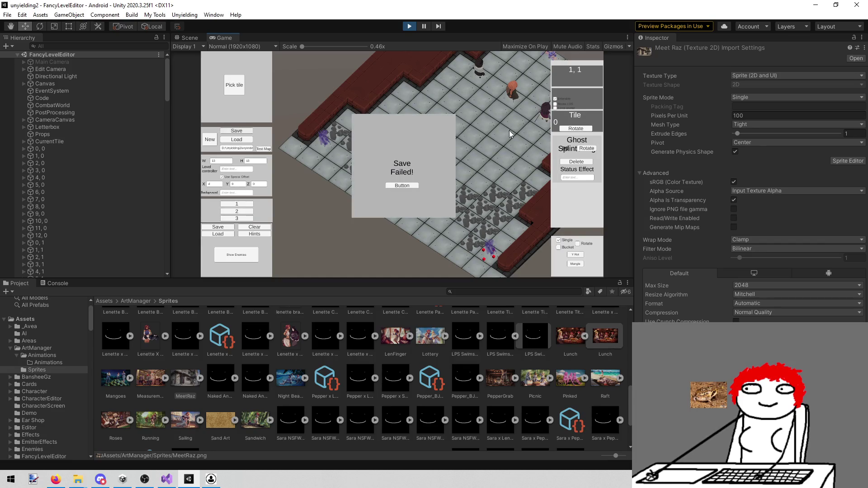
click(402, 185)
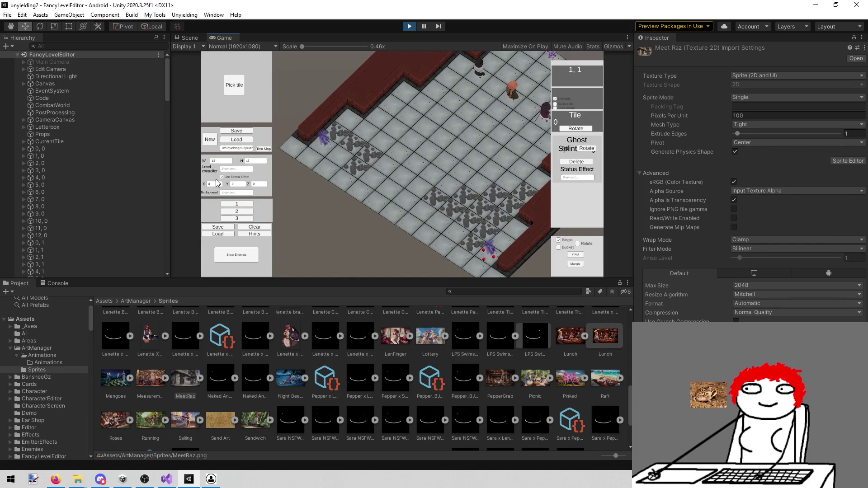
right_click(232, 37)
click(249, 63)
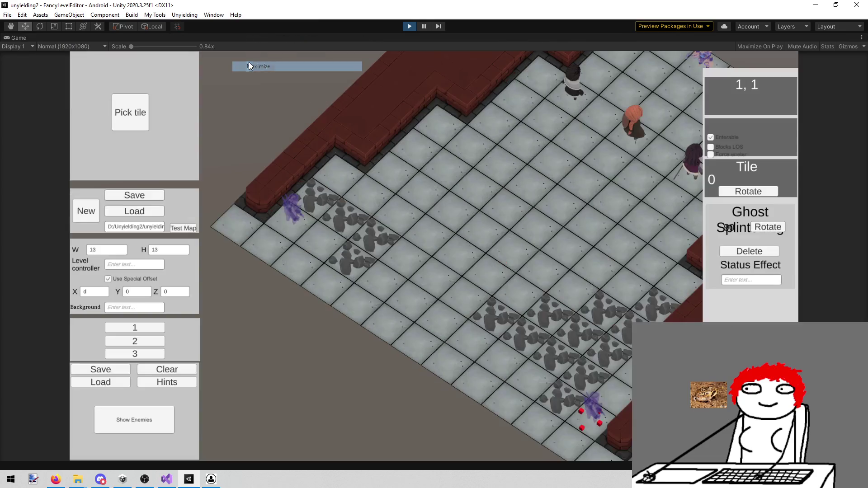
- Replace the invalid X offset 'd' with 0, apply it, and save the level
click(89, 292)
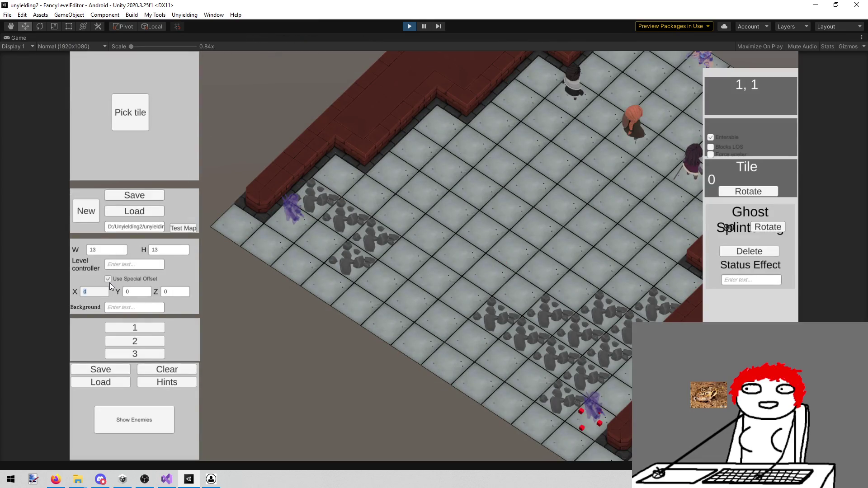
text(0)
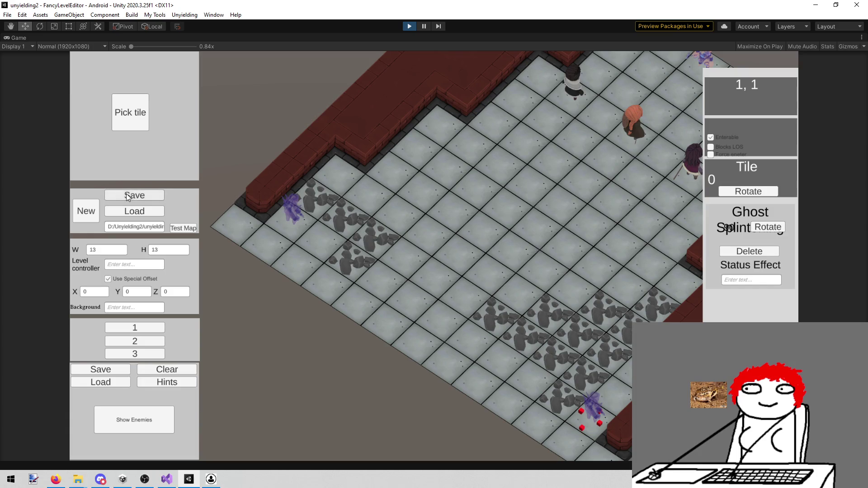
click(274, 329)
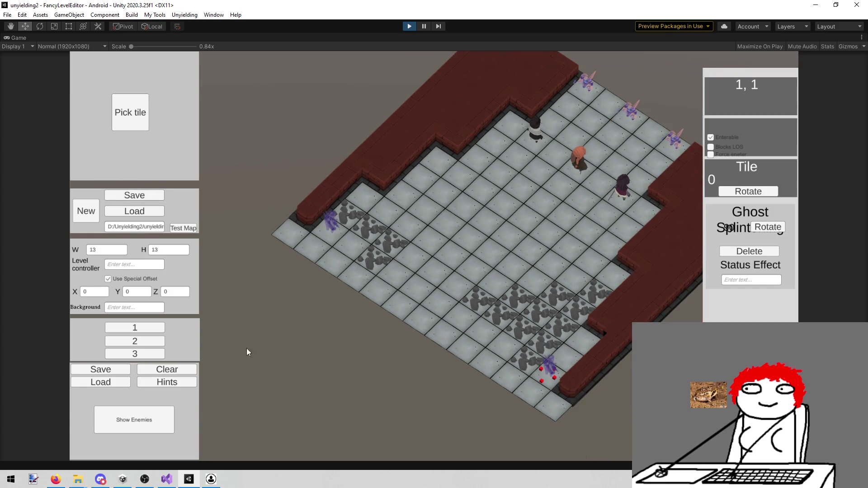
click(103, 367)
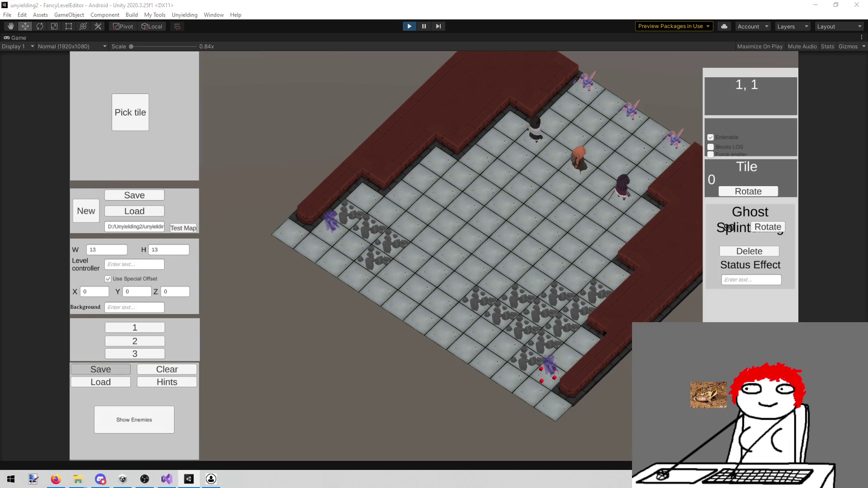
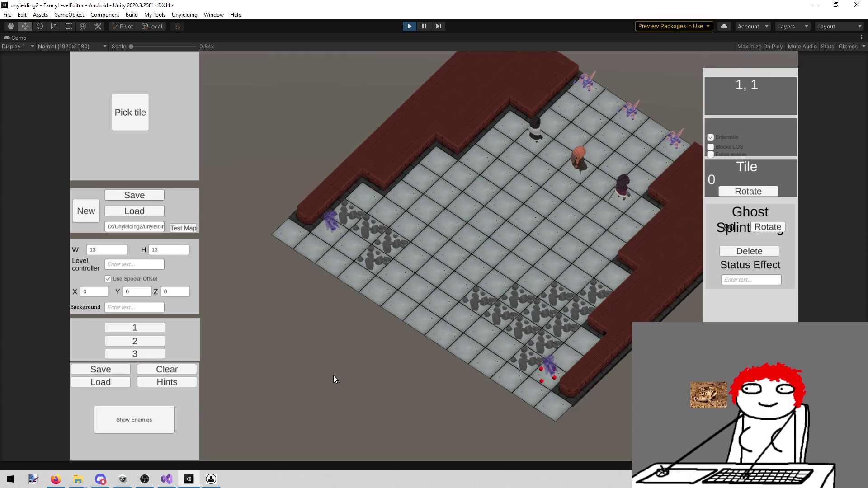
- Un-maximize the Game view, collapse the ArtManager folder, then switch to the browser
right_click(13, 35)
click(34, 63)
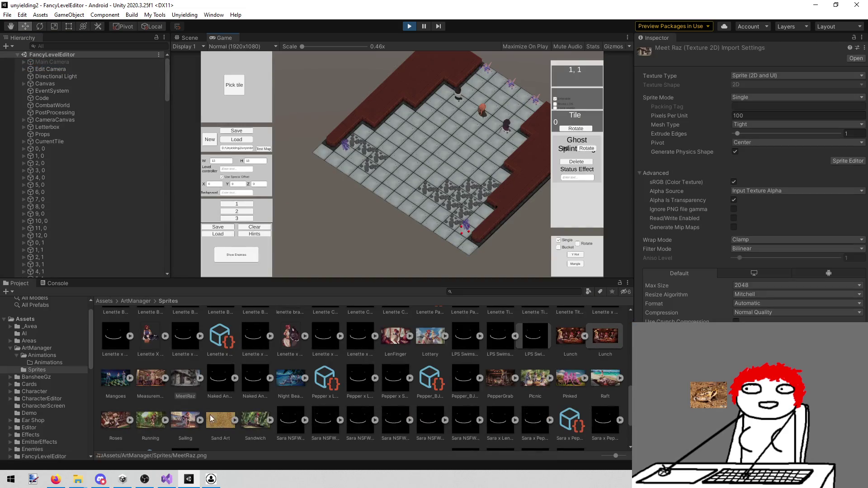
click(11, 348)
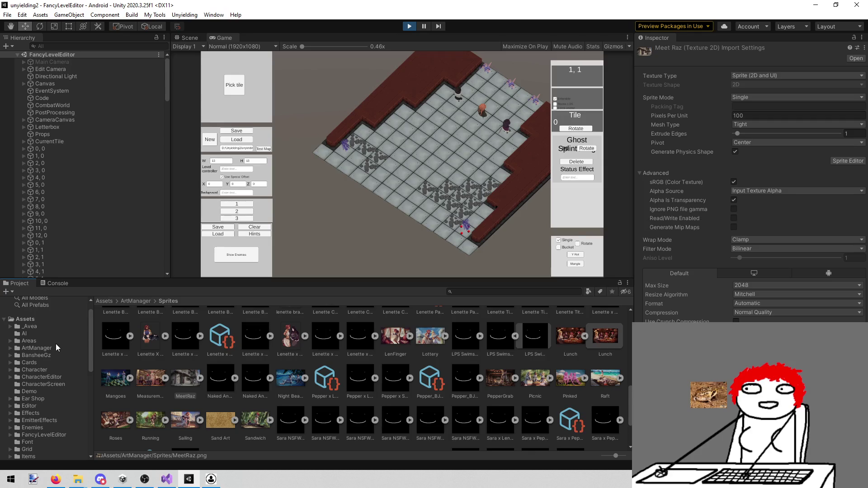
key(alt+Tab)
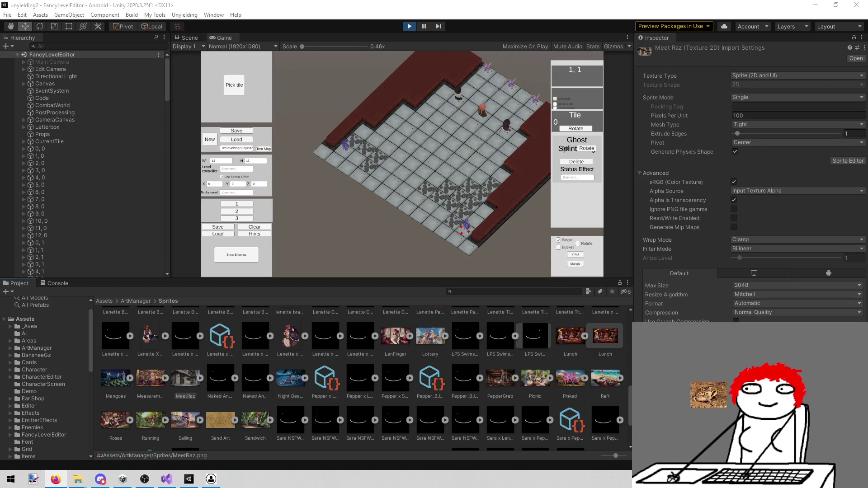
- Scroll the Project folder tree to Assets > Models and open it
scroll(43, 390, down, 5)
scroll(43, 393, down, 5)
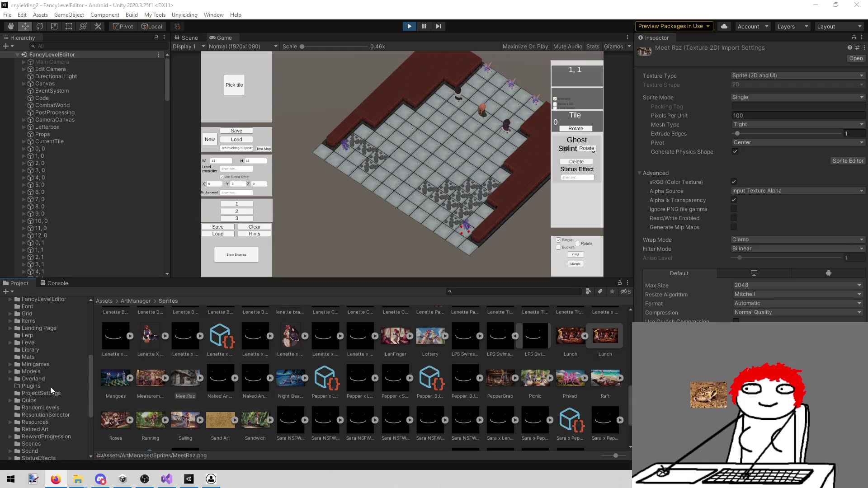
scroll(50, 389, up, 10)
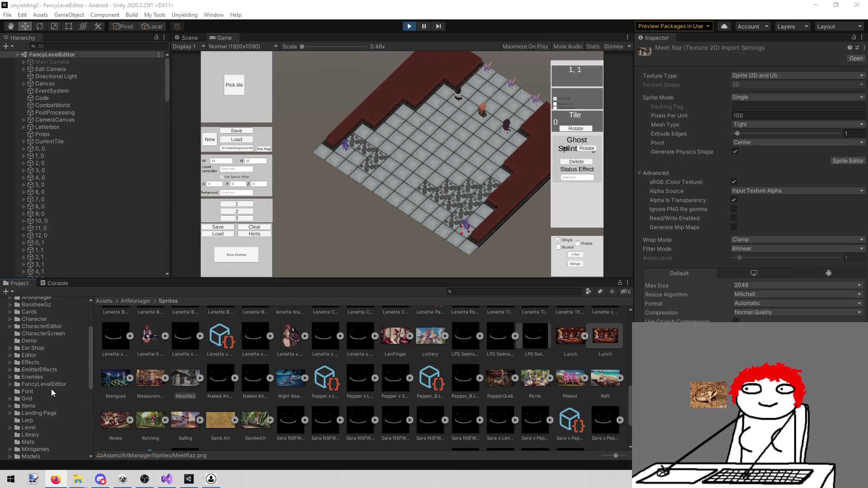
scroll(51, 389, down, 10)
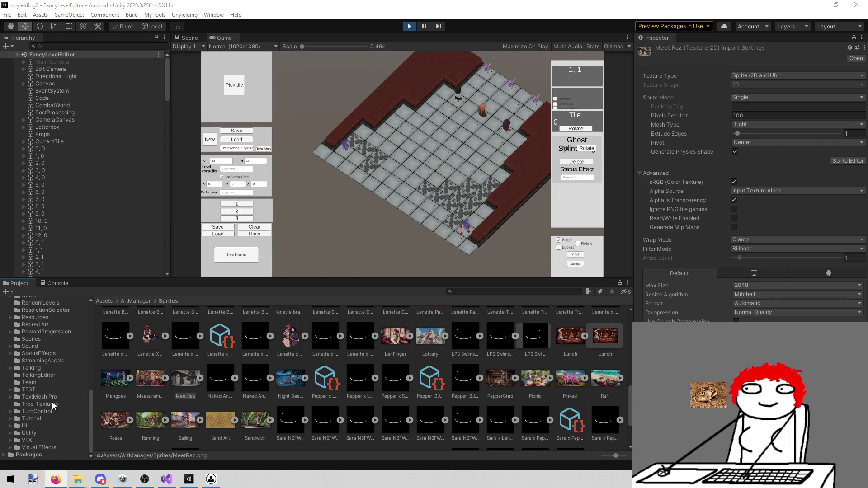
scroll(52, 402, up, 5)
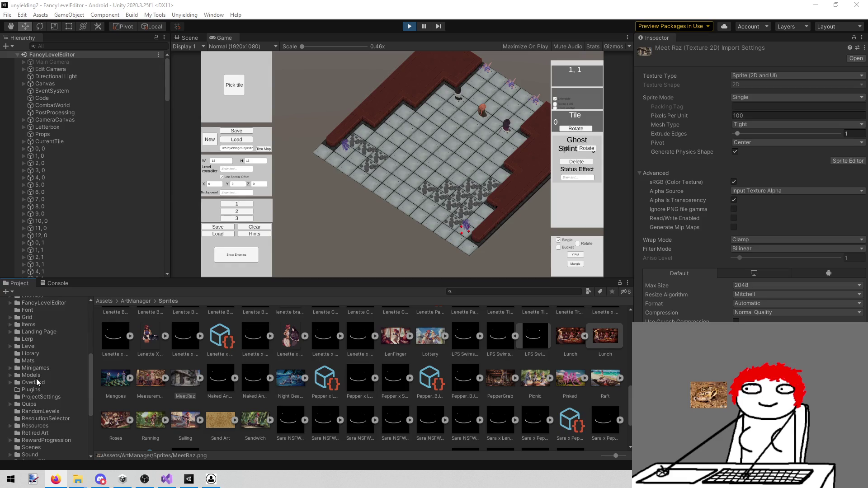
scroll(48, 375, down, 5)
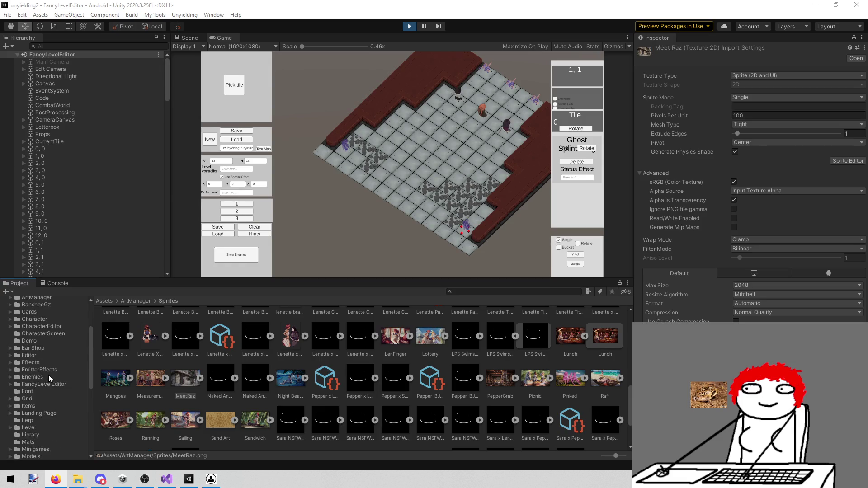
scroll(49, 376, up, 10)
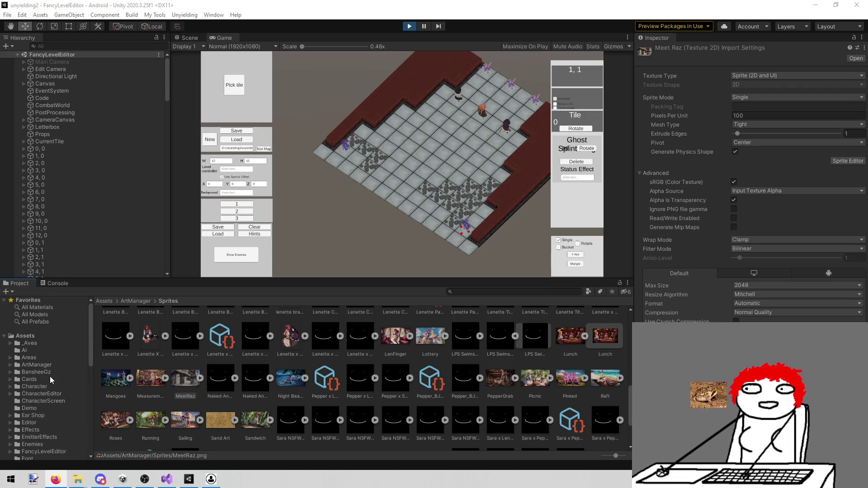
scroll(50, 373, down, 5)
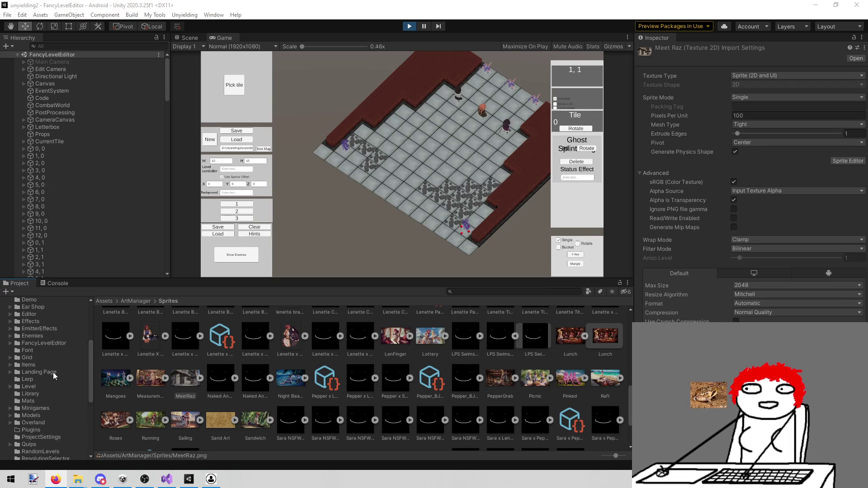
click(50, 414)
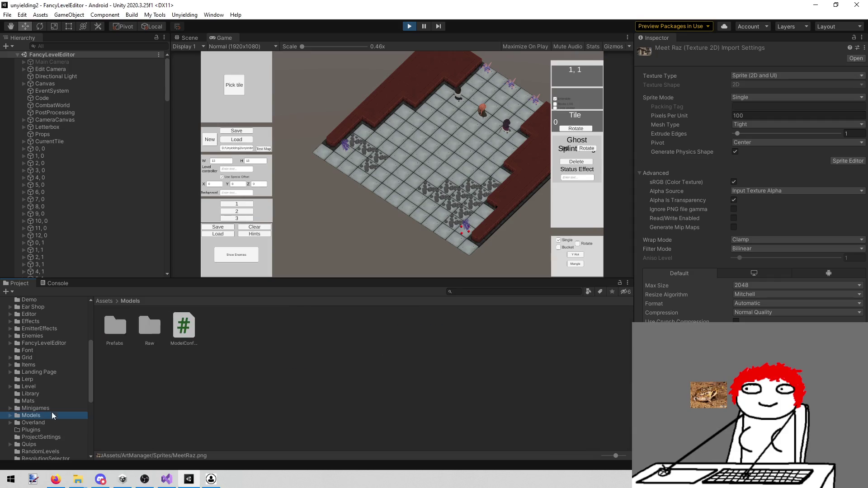
- Browse to Models > Prefabs > Props and drag DustEmitter under Props in the Hierarchy
double_click(106, 330)
double_click(224, 327)
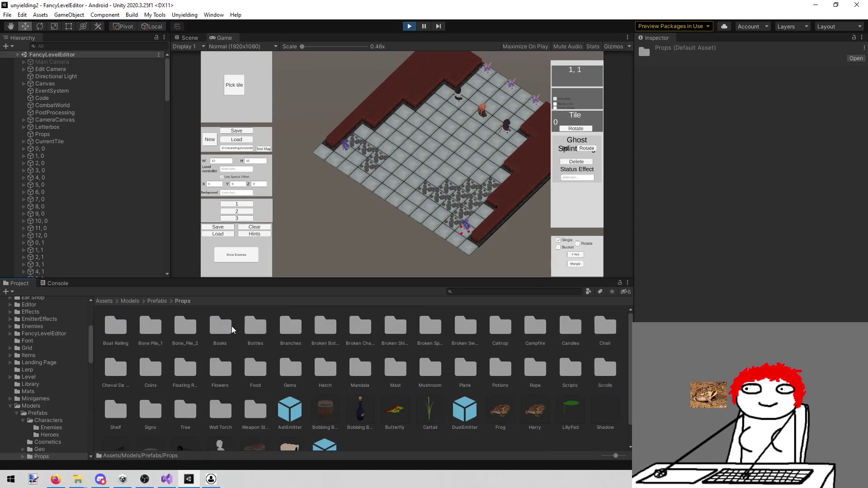
scroll(333, 362, down, 1)
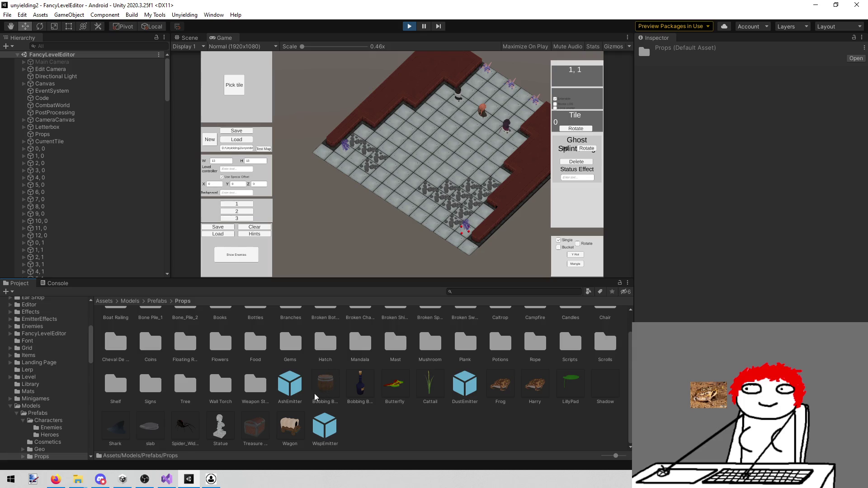
mouse_move(465, 383)
mouse_down()
mouse_move(76, 122)
mouse_move(59, 134)
mouse_up()
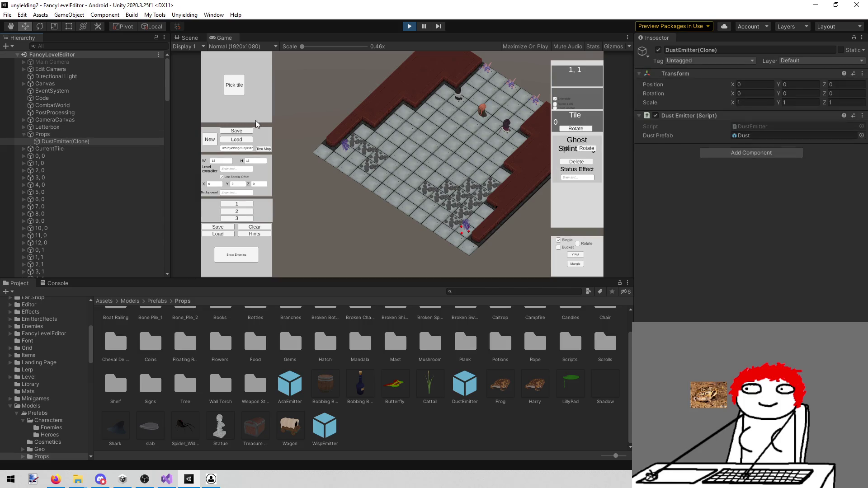
- Save the level in the running level editor and stop play mode
click(241, 132)
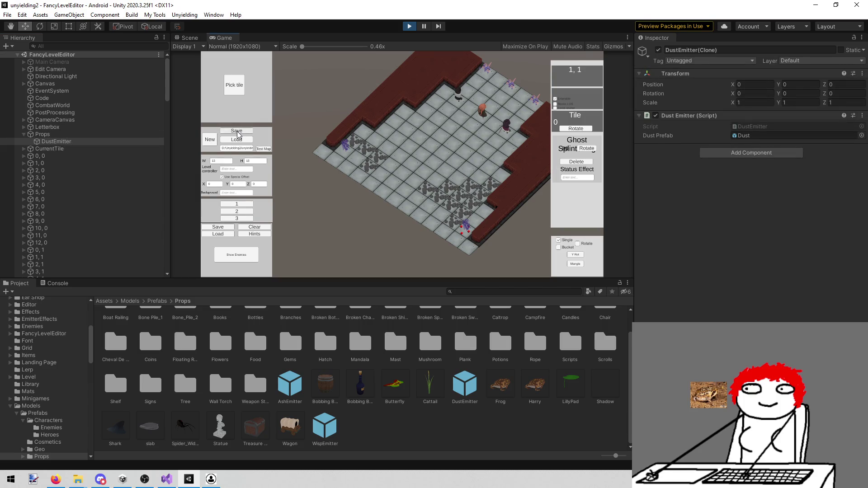
click(410, 26)
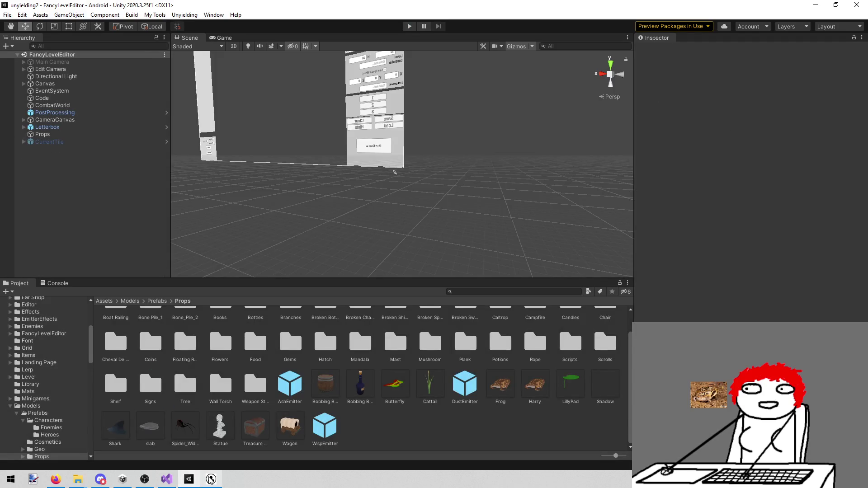
click(212, 480)
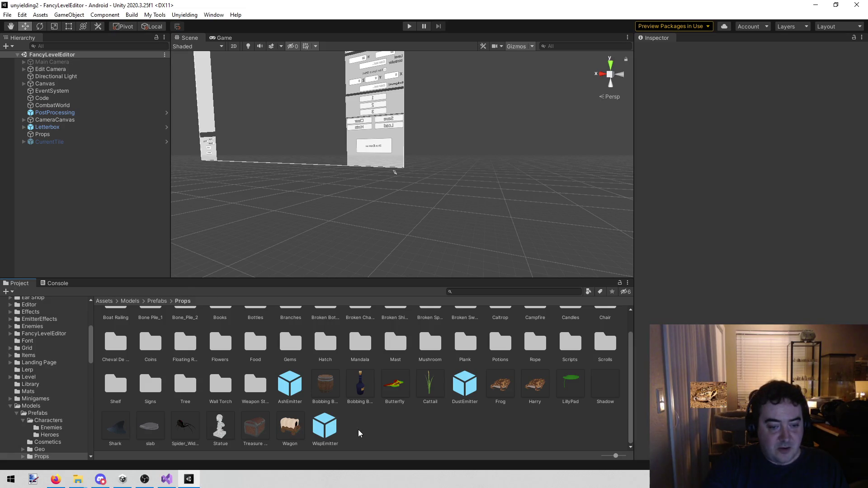
- In Visual Studio's todo.txt, delete the 'Level' note on line 134
mouse_move(167, 480)
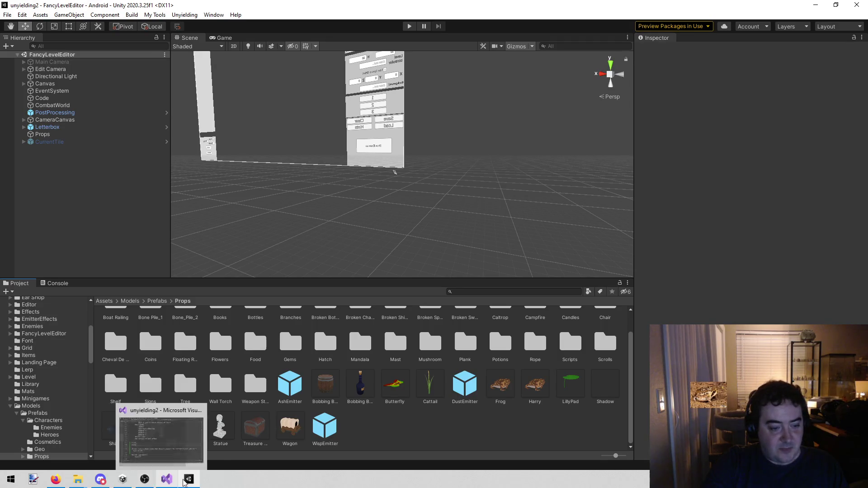
click(167, 479)
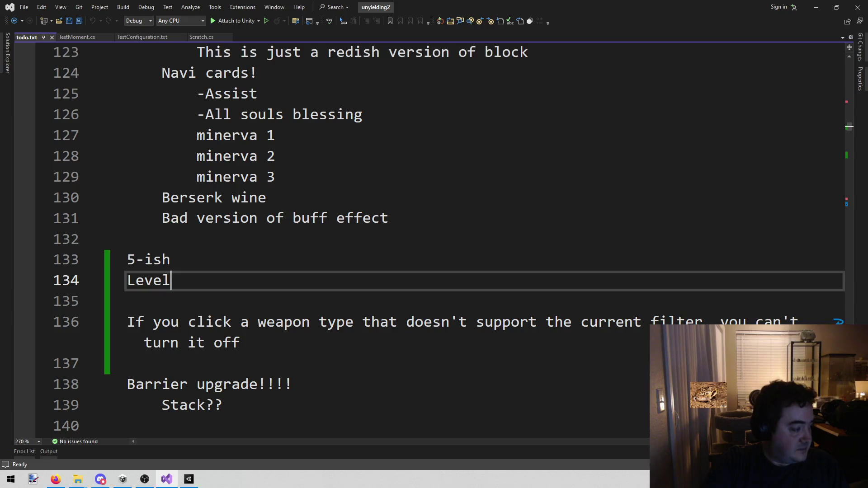
key(alt+Tab)
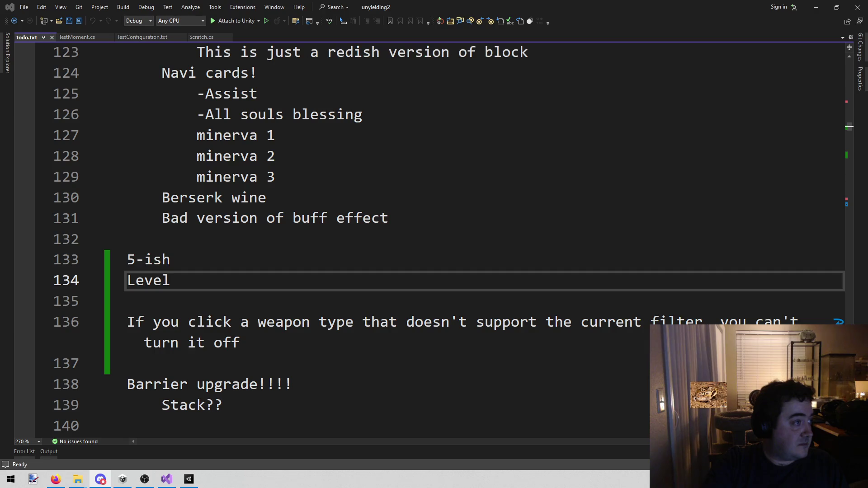
click(349, 237)
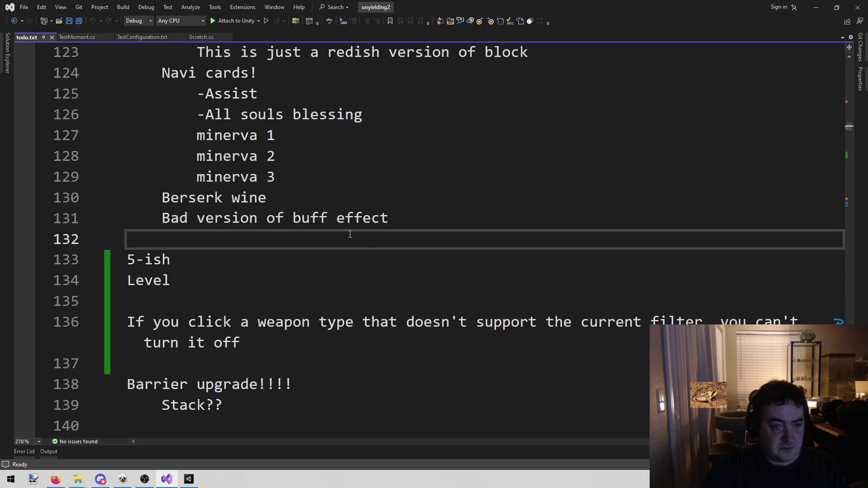
click(232, 275)
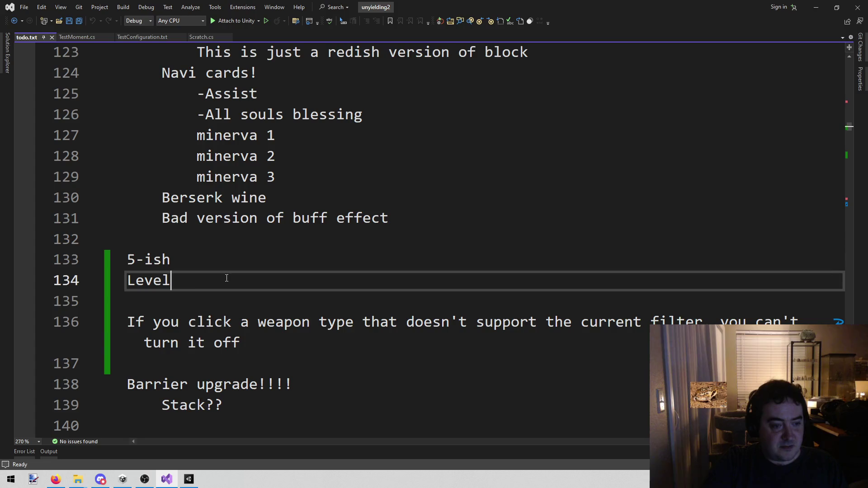
key(BackSpace)
key(BackSpace)
key(BackSpace)
key(ctrl+s)
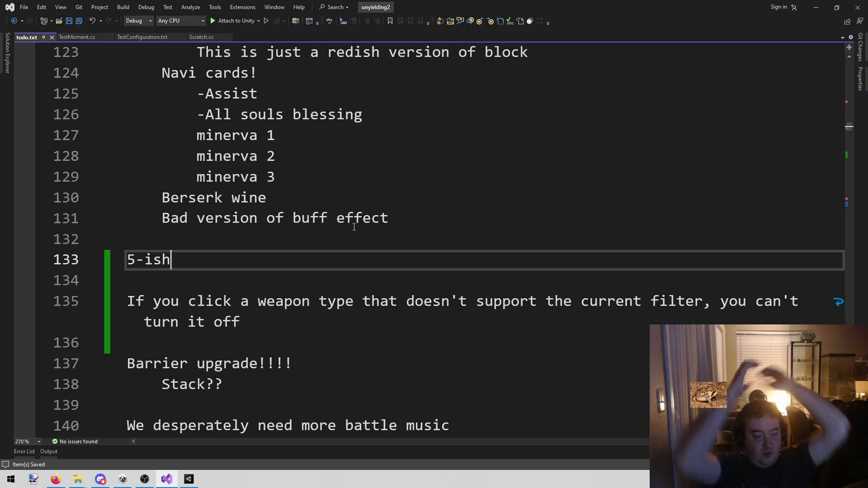
- Add 'Bring in art' and 'Cut up' lines under '5-ish' and save todo.txt
key(Return)
text(Bring it)
key(BackSpace)
key(BackSpace)
text(n ar)
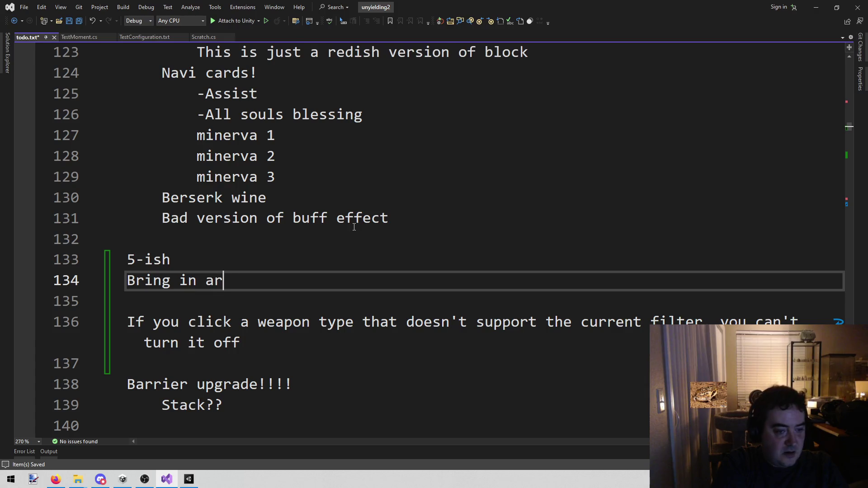
text(t)
key(Return)
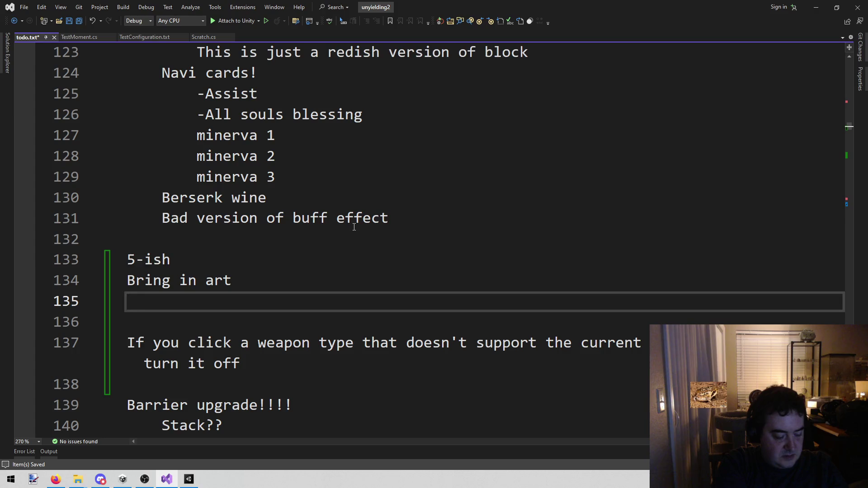
text(Cut up)
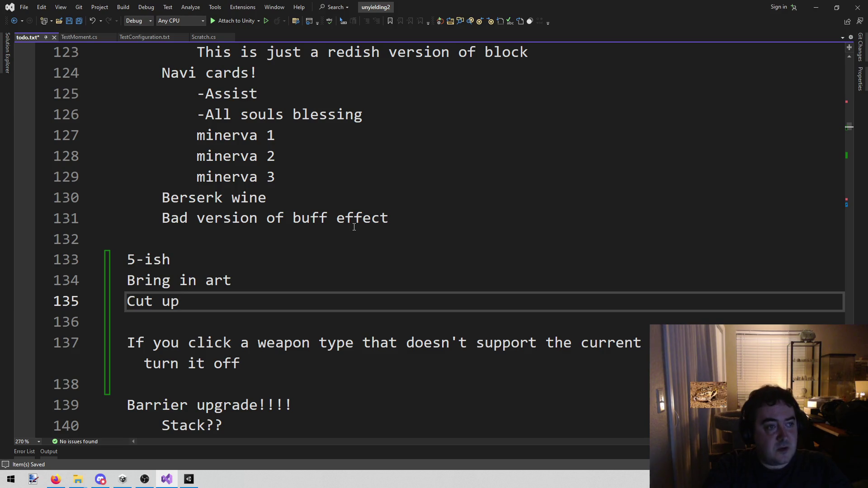
click(170, 259)
click(177, 299)
key(ctrl+s)
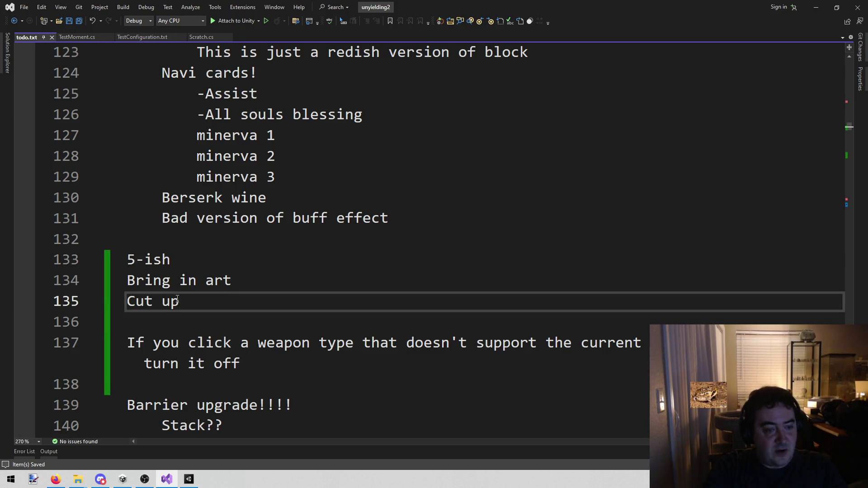
drag(178, 300, 127, 280)
click(310, 250)
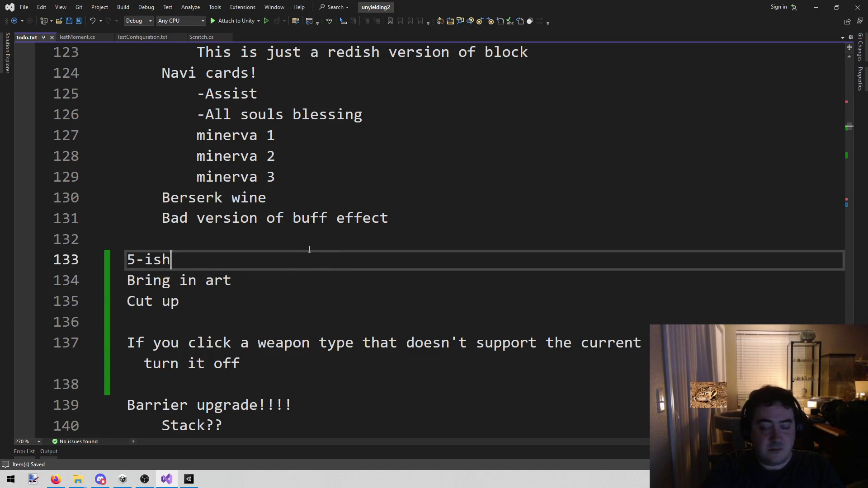
key(alt+Tab)
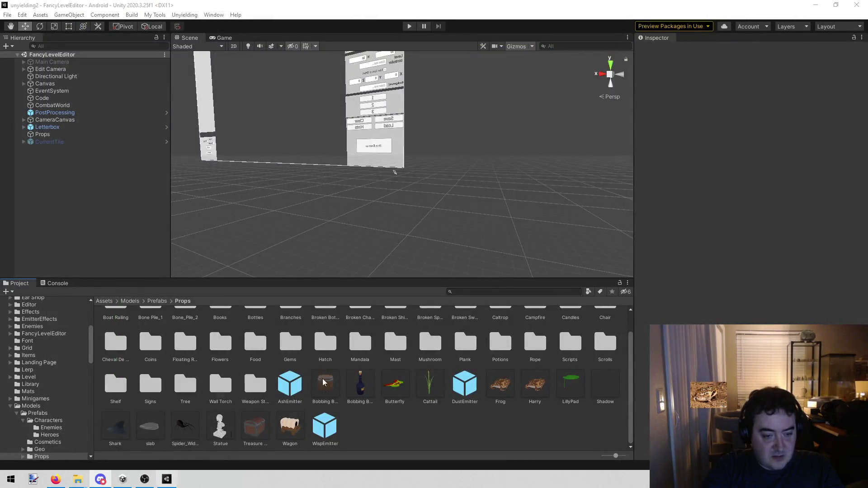
- Close the current editor and launch Unyielding3 from Unity Hub, minimizing the Hub while it loads
key(alt+F4)
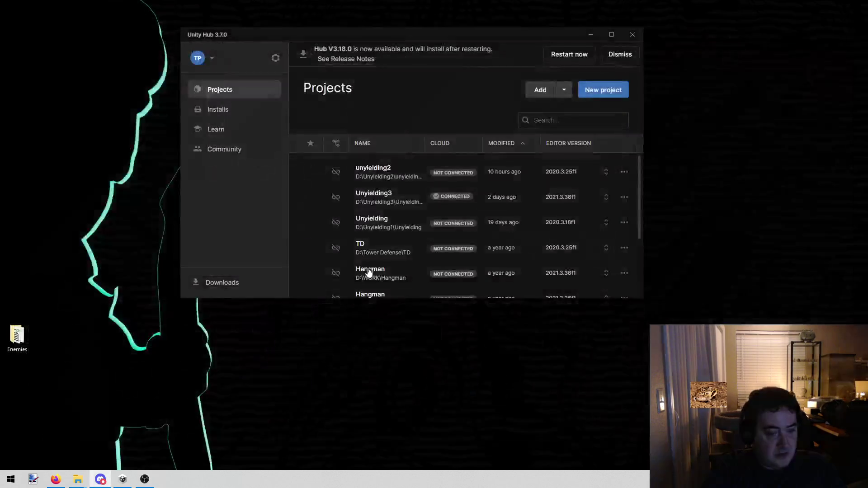
click(372, 197)
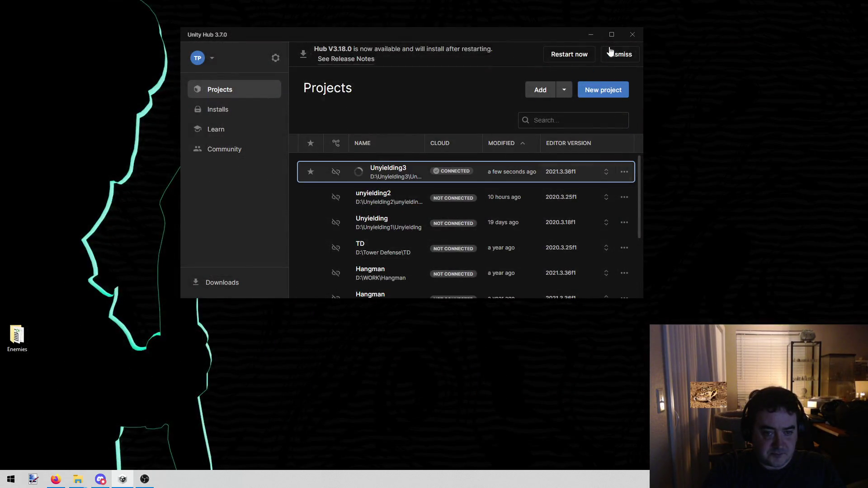
click(591, 34)
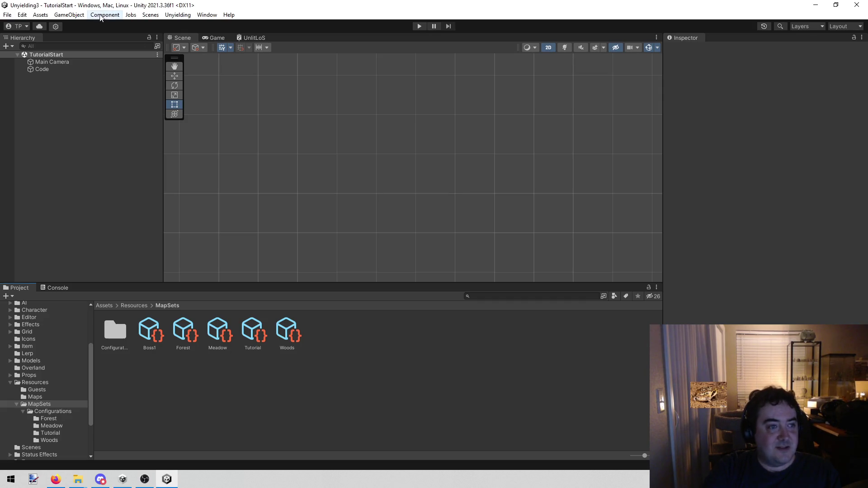
- Use Assets > Open C# Project to load the project code in Visual Studio
click(69, 14)
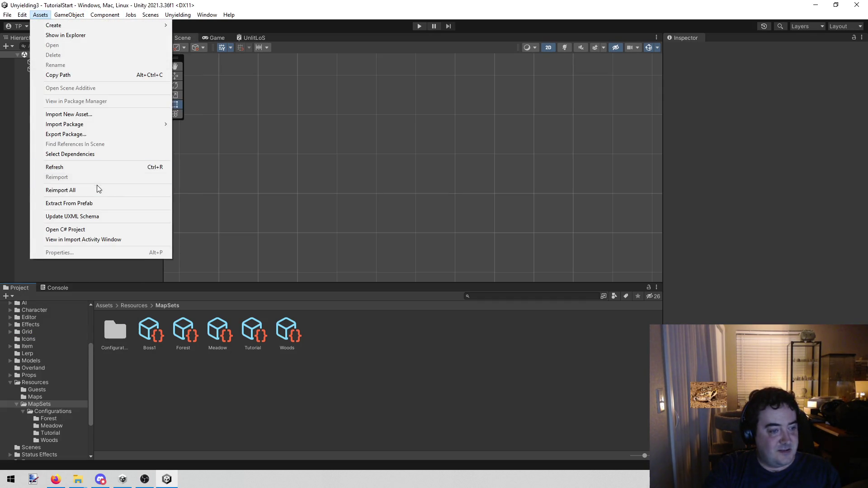
click(87, 230)
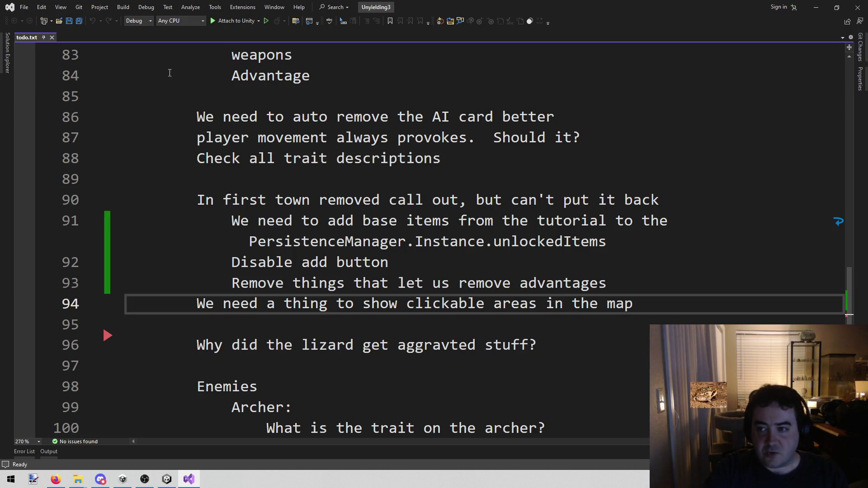
click(373, 285)
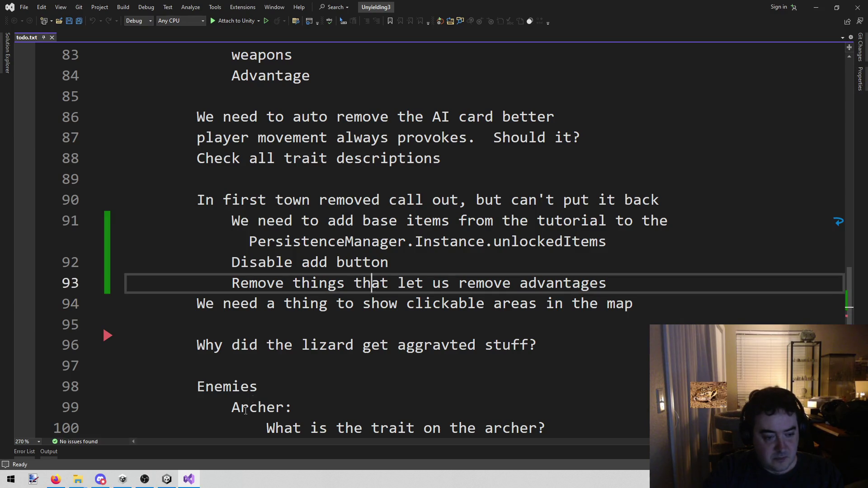
click(167, 480)
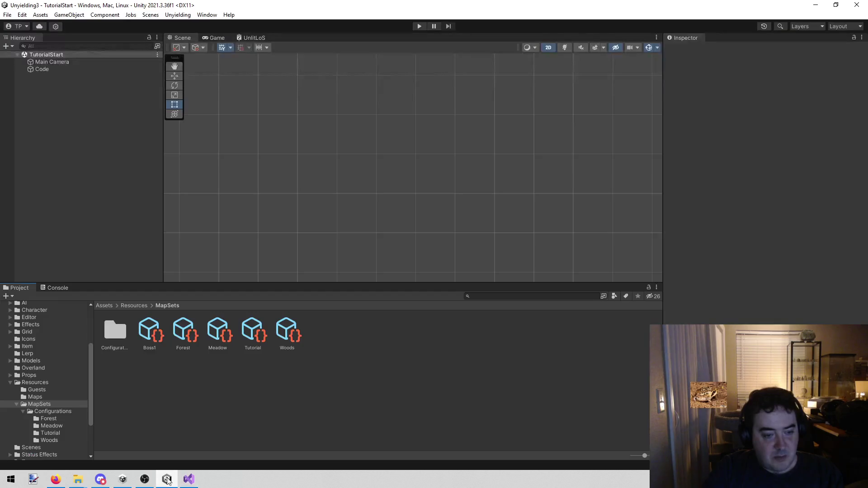
click(151, 336)
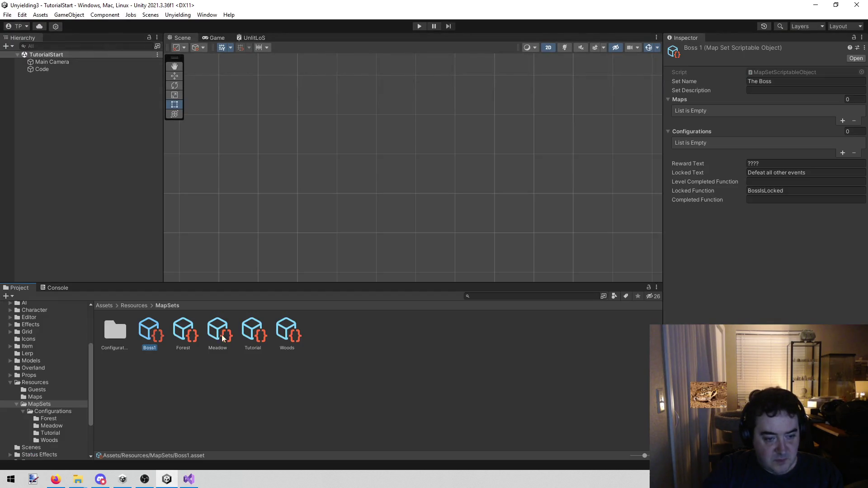
click(253, 334)
click(798, 203)
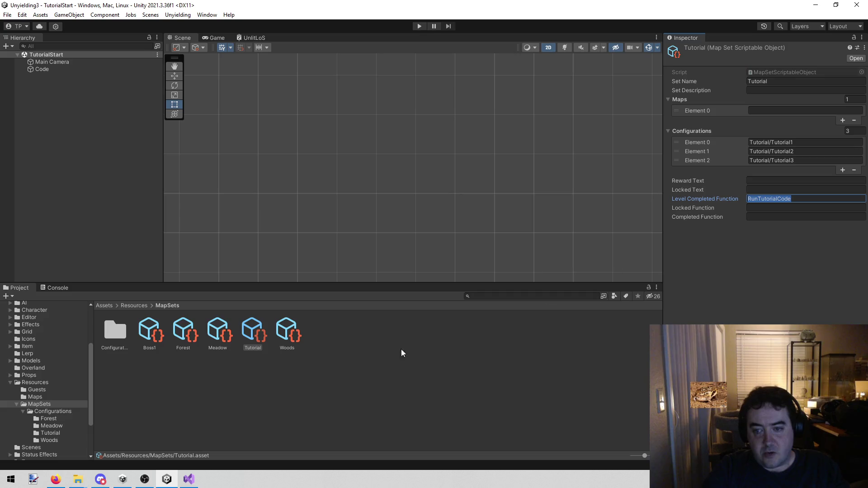
click(189, 479)
click(340, 247)
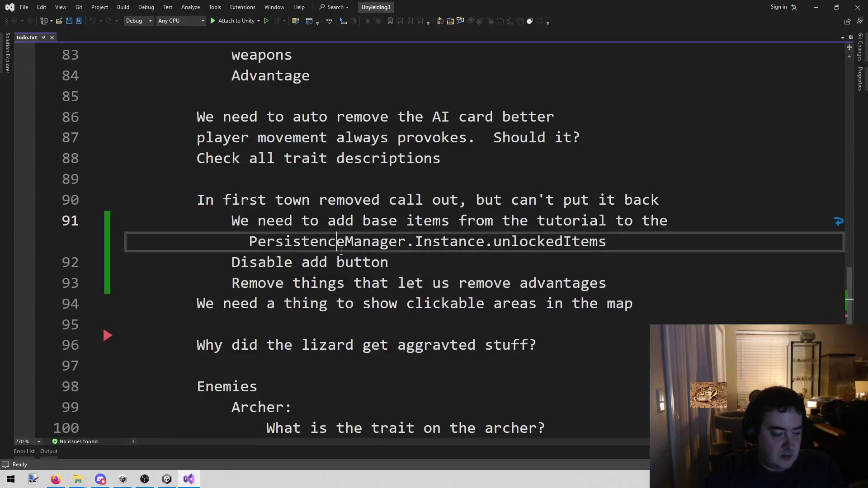
- Search the entire solution for RunTutorialCode and open its definition in FlowControl.cs
key(ctrl+shift+f)
text(RunTutorialCode)
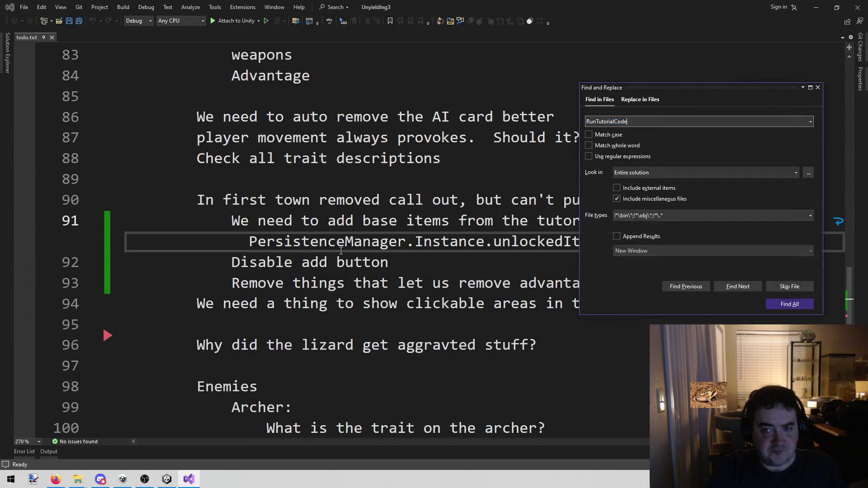
key(Return)
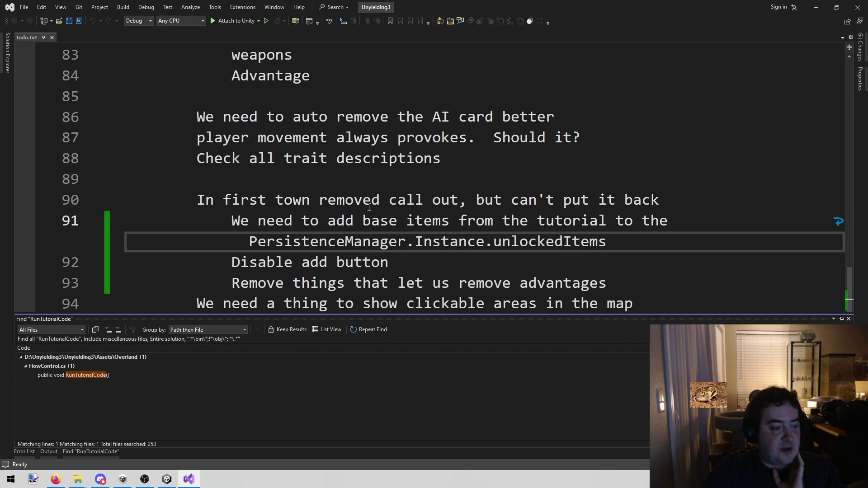
click(422, 145)
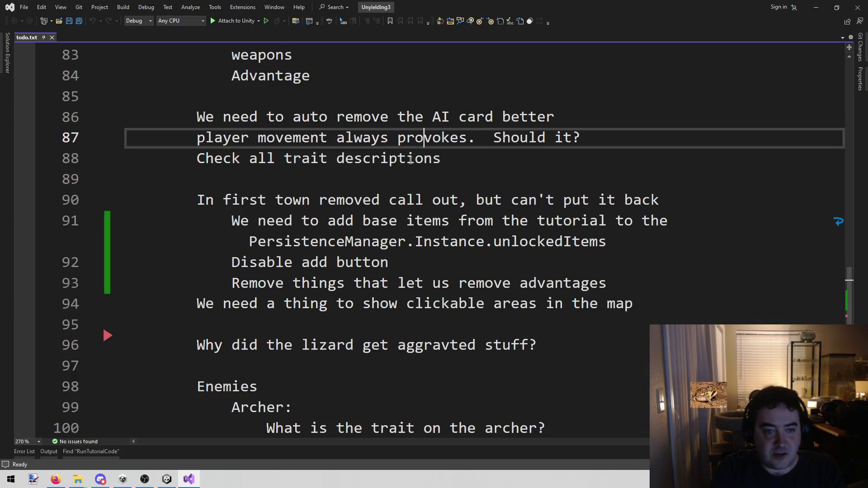
key(ctrl+shift+f)
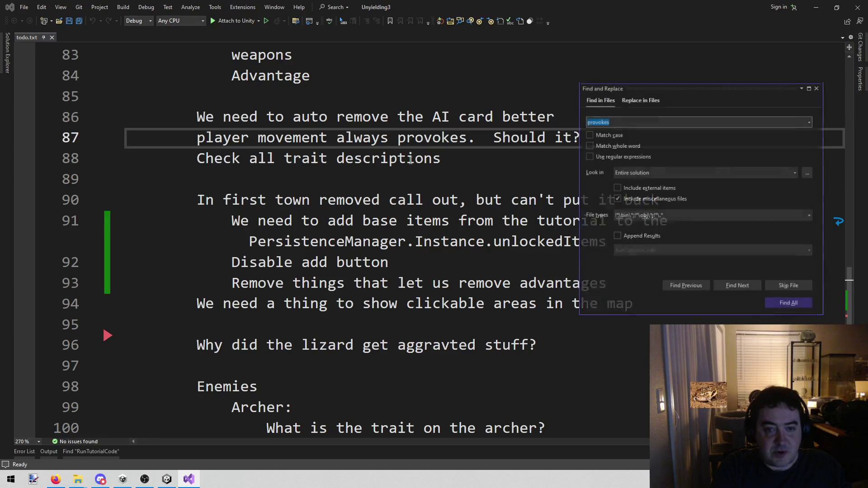
text(RunTutorialCode)
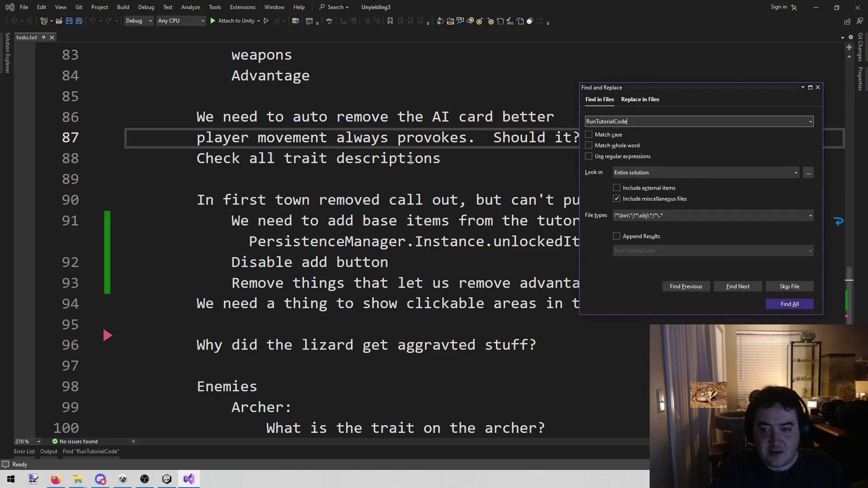
key(Return)
double_click(113, 378)
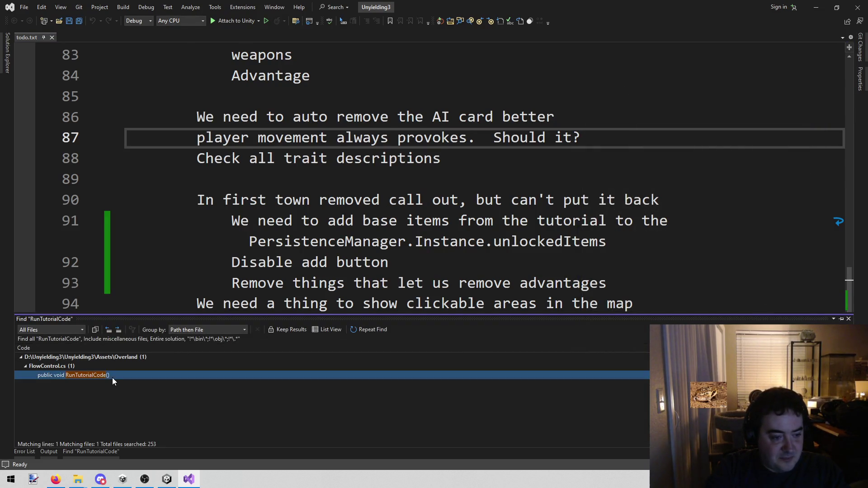
scroll(452, 154, down, 4)
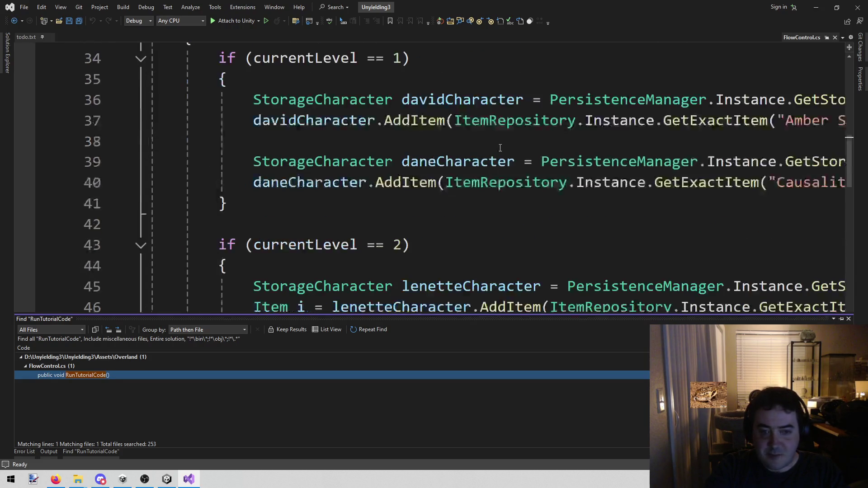
- Scroll through RunTutorialCode and begin selecting the level 1 item-grant lines from line 36
scroll(498, 151, down, 1)
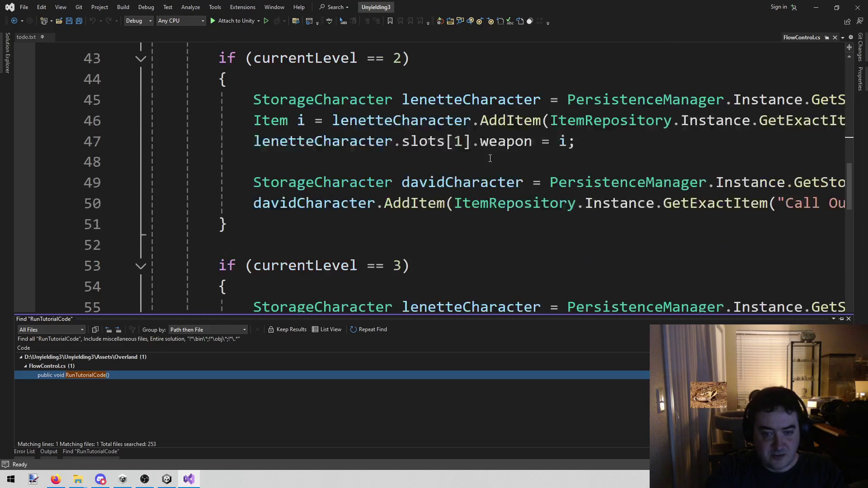
click(453, 202)
scroll(449, 207, down, 2)
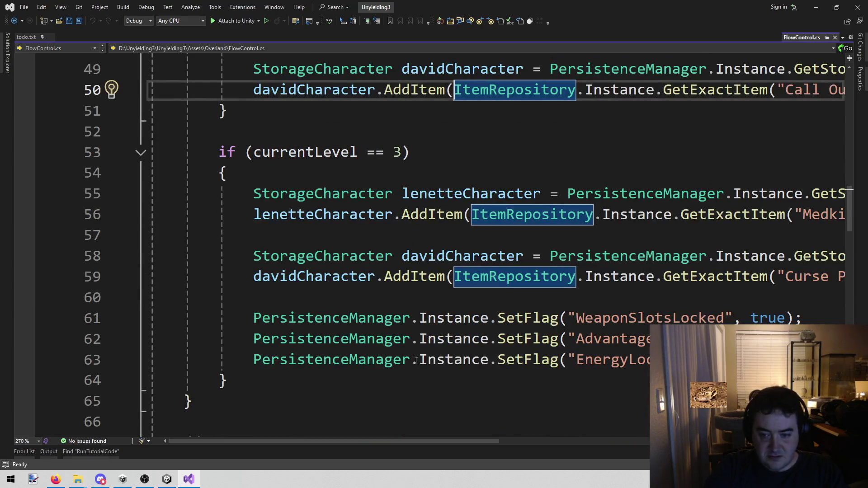
mouse_move(392, 441)
mouse_down()
mouse_move(539, 441)
mouse_move(392, 454)
mouse_move(430, 453)
mouse_up()
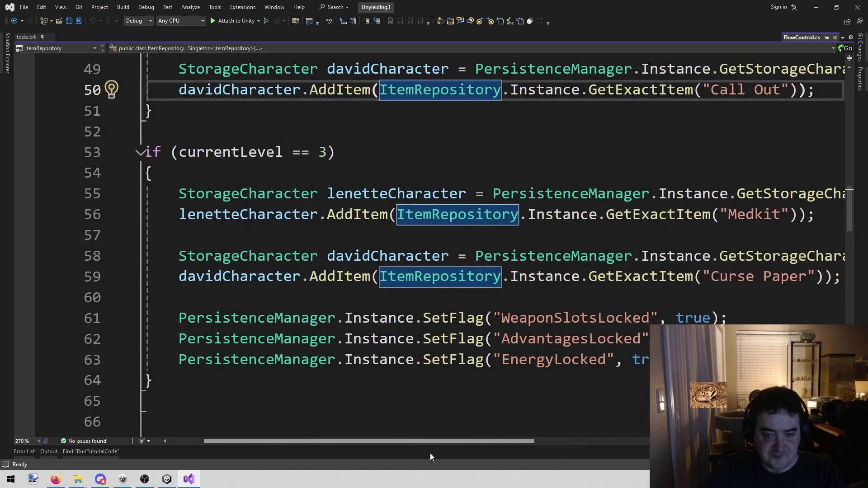
scroll(434, 402, left, 2)
scroll(434, 401, up, 6)
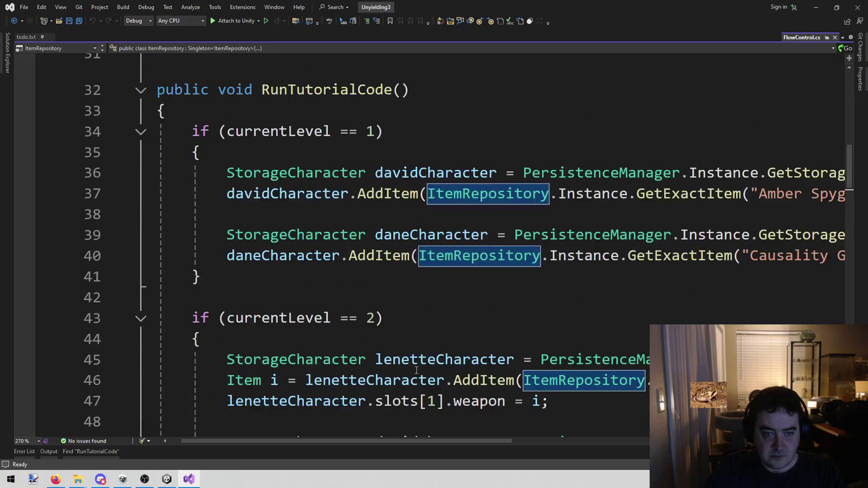
click(226, 172)
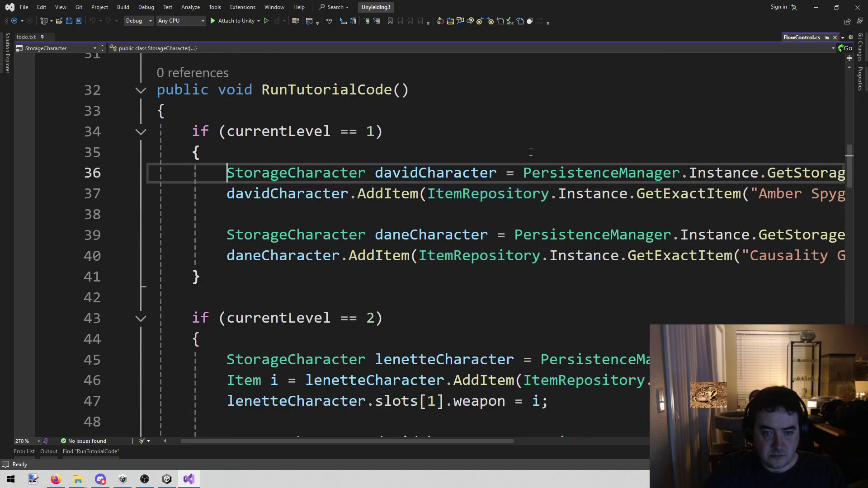
key(shift+Down)
key(shift+Down)
key(shift+Down)
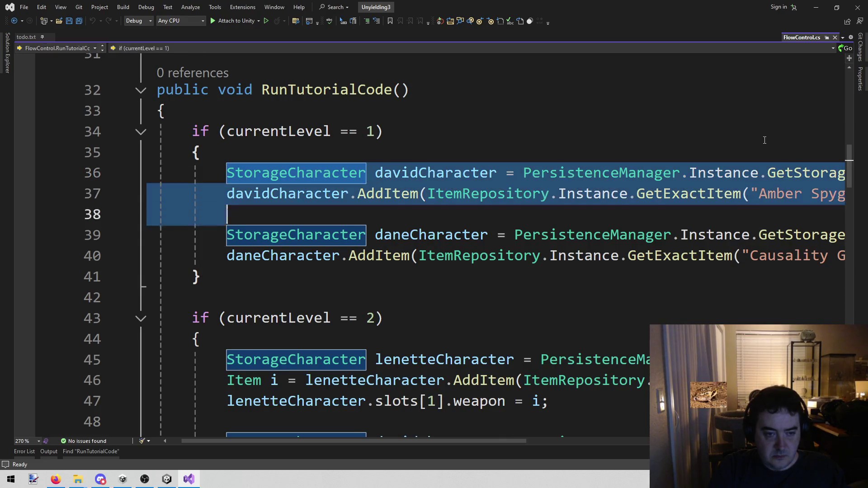
- Paste the level 1 item grants into level 3 after the EnergyLocked SetFlag line
key(shift+End)
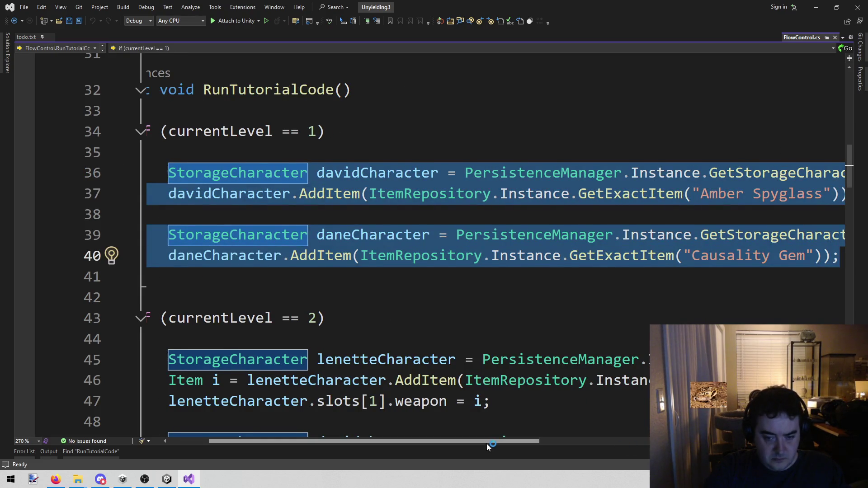
drag(487, 444, 446, 444)
click(392, 236)
scroll(393, 235, down, 7)
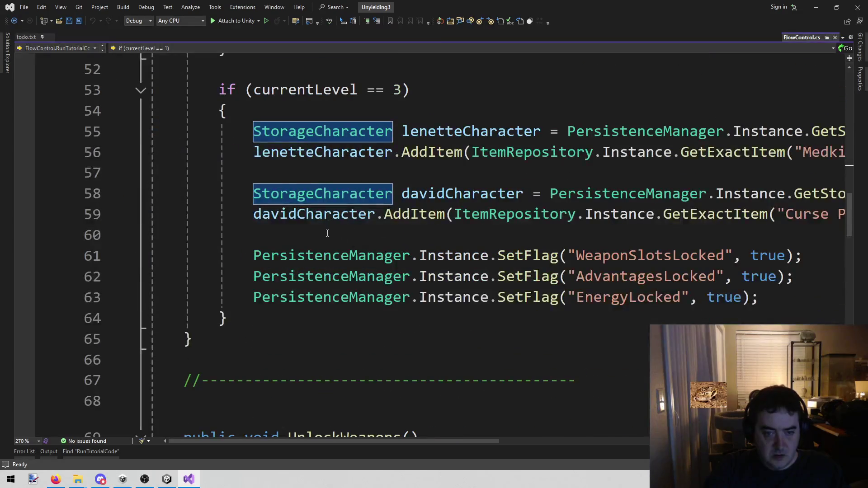
click(327, 233)
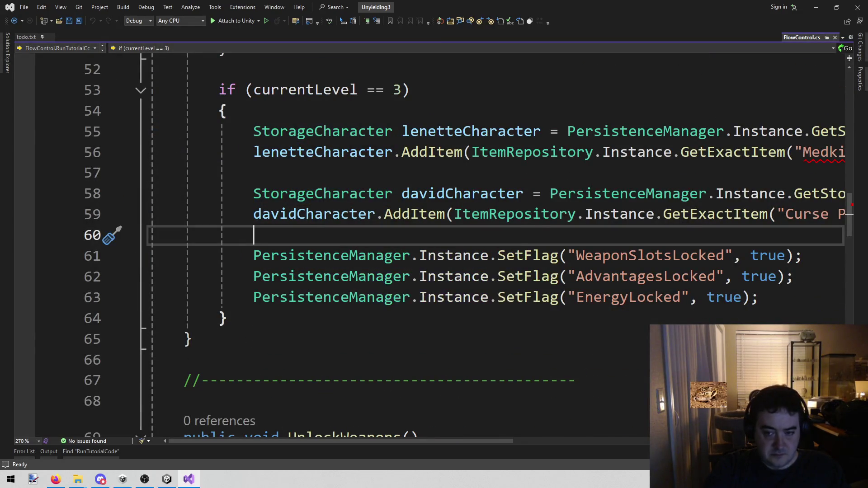
click(801, 306)
key(Return)
key(Return)
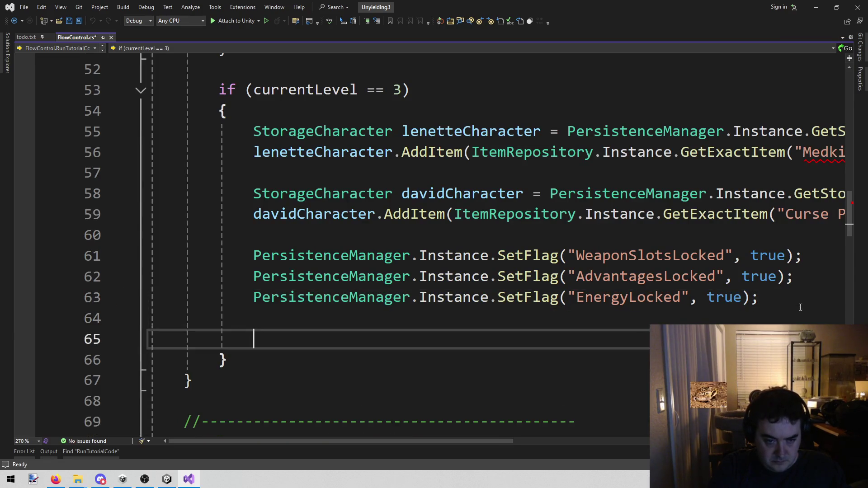
key(ctrl+v)
- Copy the level 2 item grants (Shield, Call Out) and paste them after the level 1 copy
scroll(402, 239, up, 5)
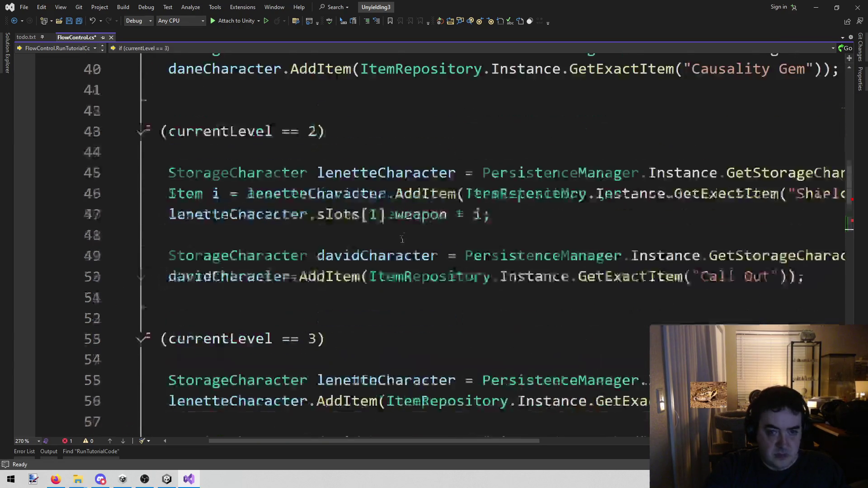
scroll(402, 239, up, 3)
scroll(339, 311, down, 1)
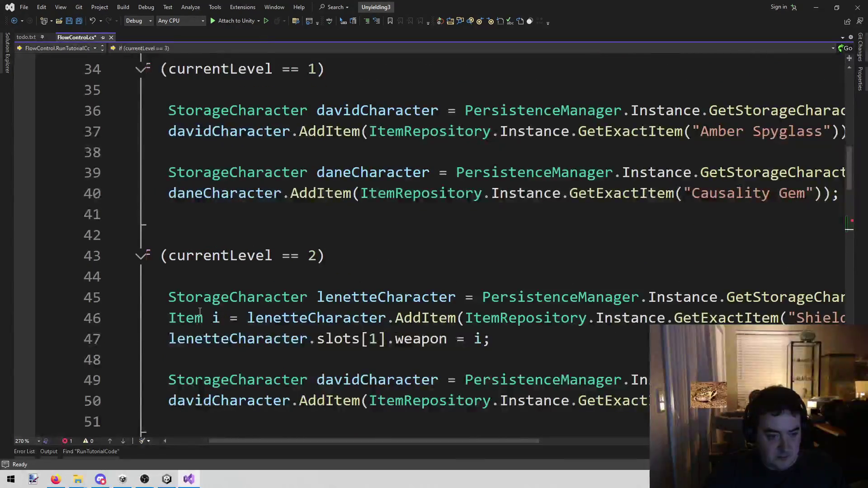
scroll(199, 312, down, 1)
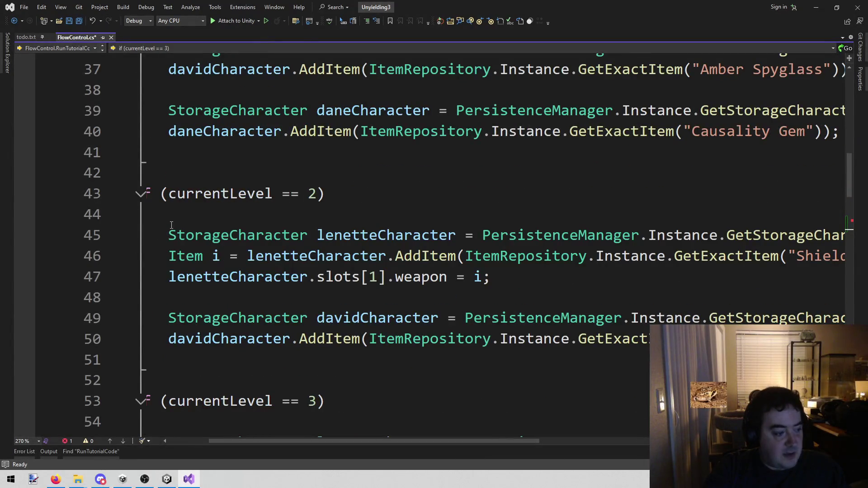
mouse_move(172, 226)
mouse_down()
mouse_move(333, 256)
mouse_move(229, 297)
mouse_move(656, 340)
mouse_up()
scroll(498, 219, down, 6)
scroll(455, 216, up, 4)
scroll(455, 216, down, 4)
click(846, 298)
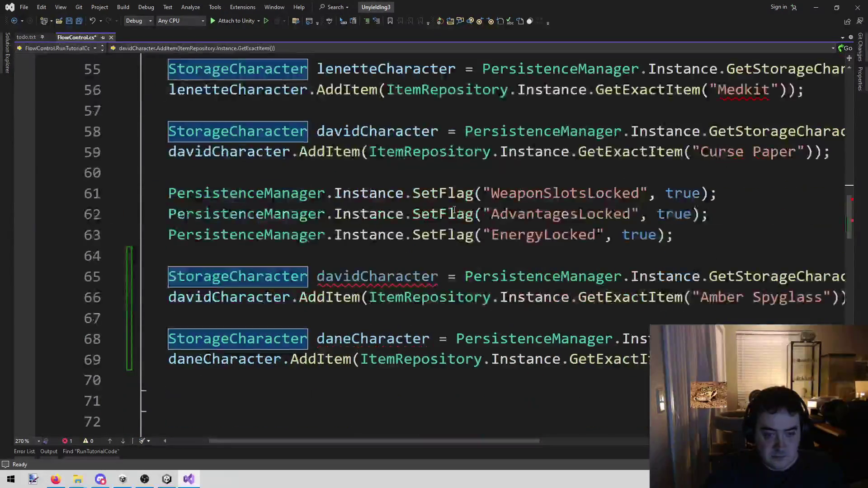
click(317, 360)
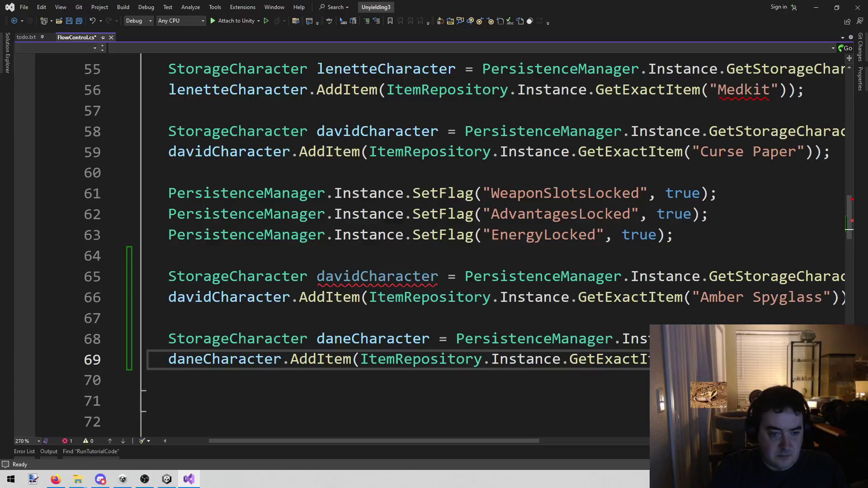
key(Return)
key(Return)
key(ctrl+v)
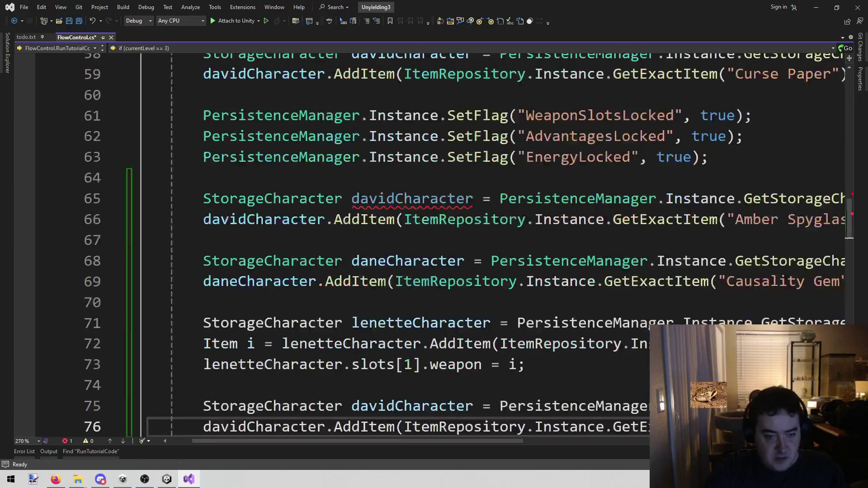
- Copy the level 3 item grants (Medkit, Curse Paper) and paste them below the last grant line
scroll(431, 301, up, 3)
scroll(431, 301, up, 3)
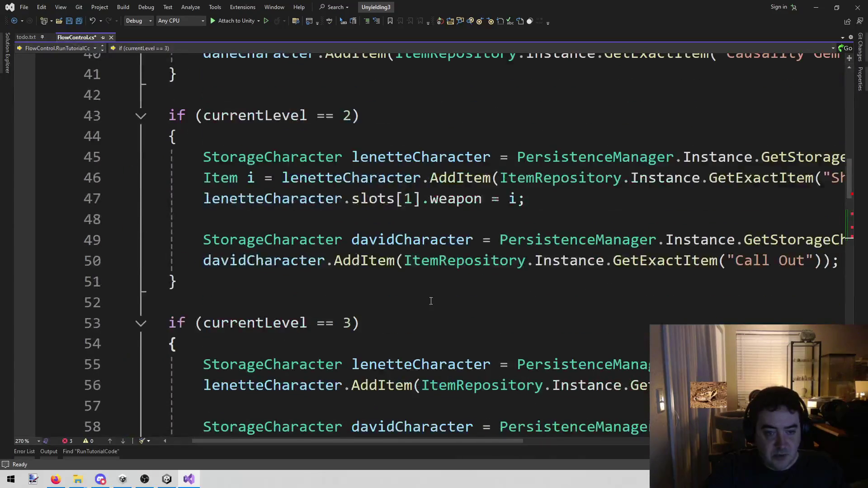
scroll(256, 245, down, 2)
mouse_move(202, 233)
mouse_down()
mouse_move(562, 260)
mouse_move(809, 322)
mouse_up()
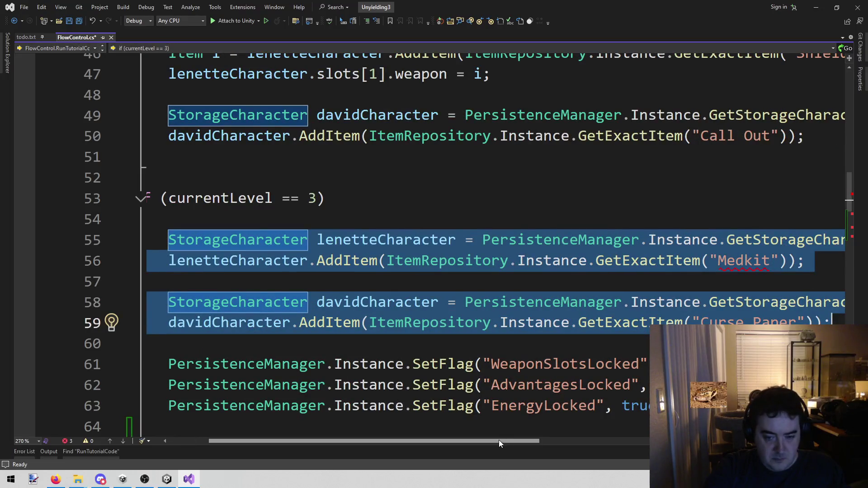
scroll(498, 440, left, 3)
scroll(476, 251, down, 7)
click(478, 241)
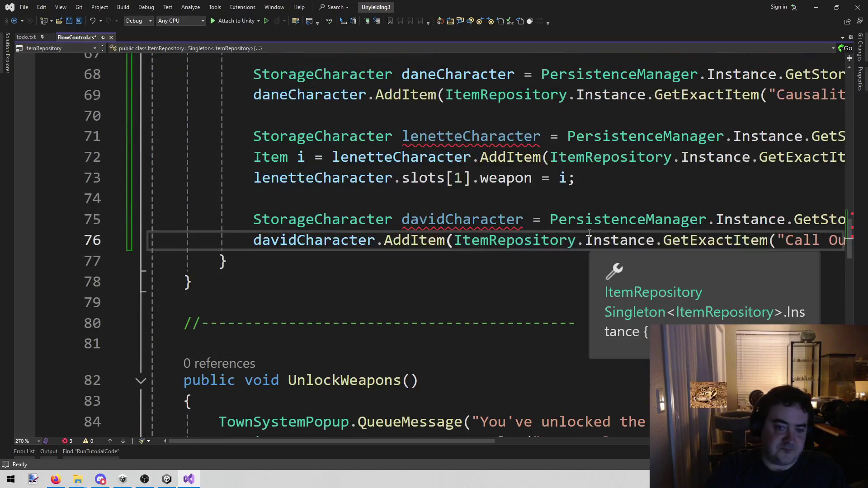
key(End)
key(Return)
key(ctrl+v)
scroll(590, 233, up, 3)
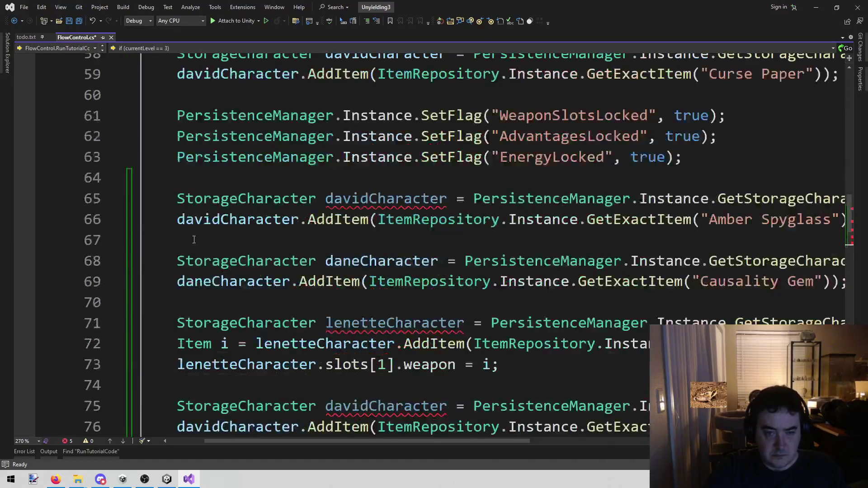
- Delete the davidCharacter, daneCharacter and lenetteCharacter declarations and the slots[1].weapon line
click(212, 199)
key(Home)
key(shift+End)
key(Delete)
key(Down)
key(Down)
key(Down)
key(shift+End)
key(Delete)
key(Down)
key(Down)
key(Down)
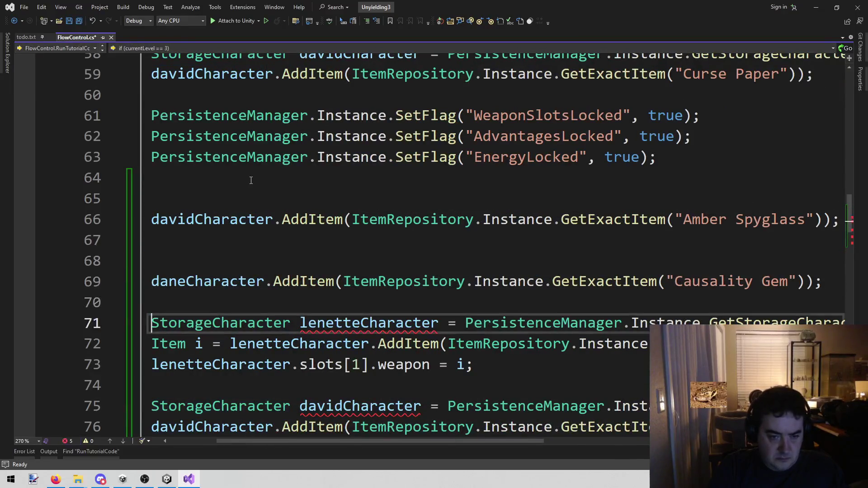
key(shift+End)
key(Delete)
key(Down)
key(Down)
key(shift+End)
key(Delete)
- Delete the remaining davidCharacter and lenetteCharacter declarations and the leftover blank lines
key(Down)
key(Down)
key(shift+End)
key(Delete)
key(Down)
key(Down)
key(Down)
key(Down)
key(Down)
key(Down)
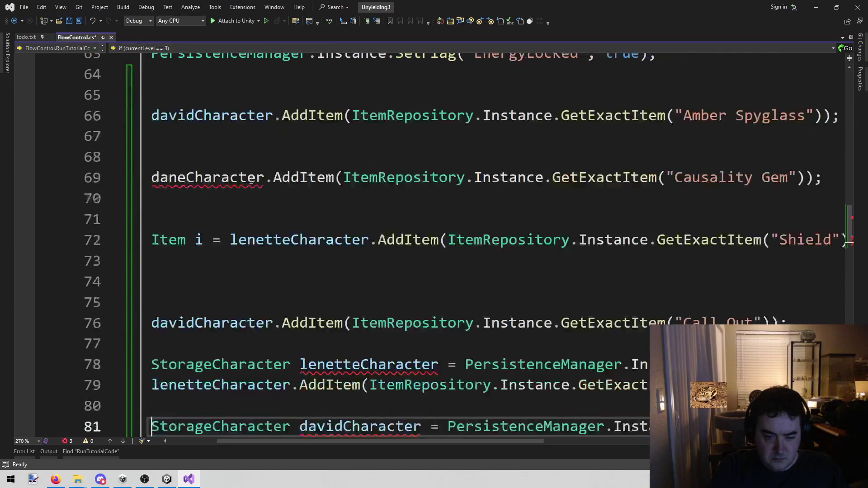
key(Up)
key(Up)
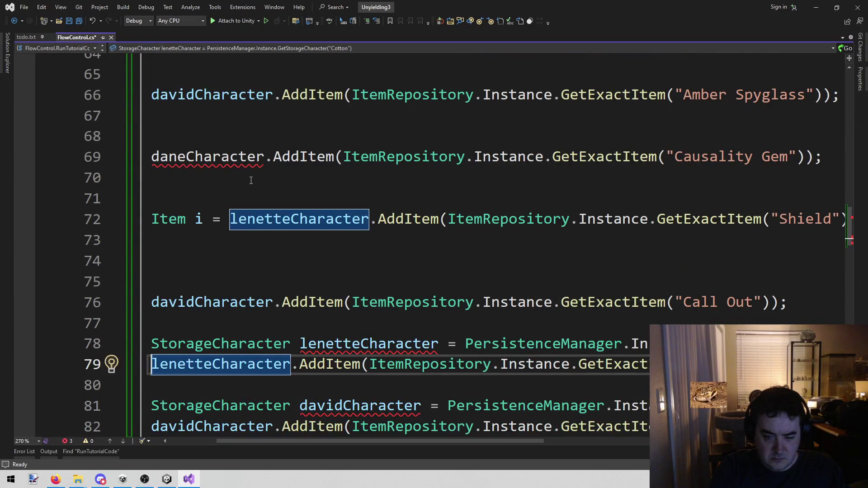
key(Up)
key(shift+End)
key(Delete)
key(Down)
key(Down)
key(Down)
key(shift+End)
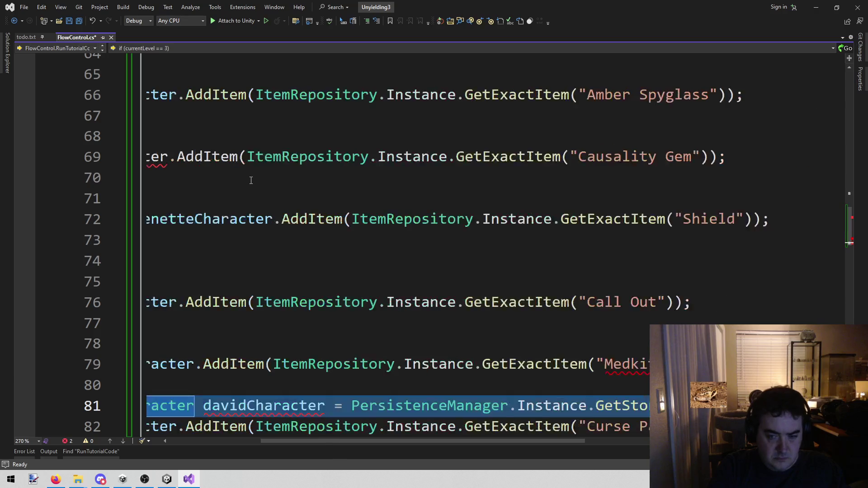
key(Delete)
key(BackSpace)
key(BackSpace)
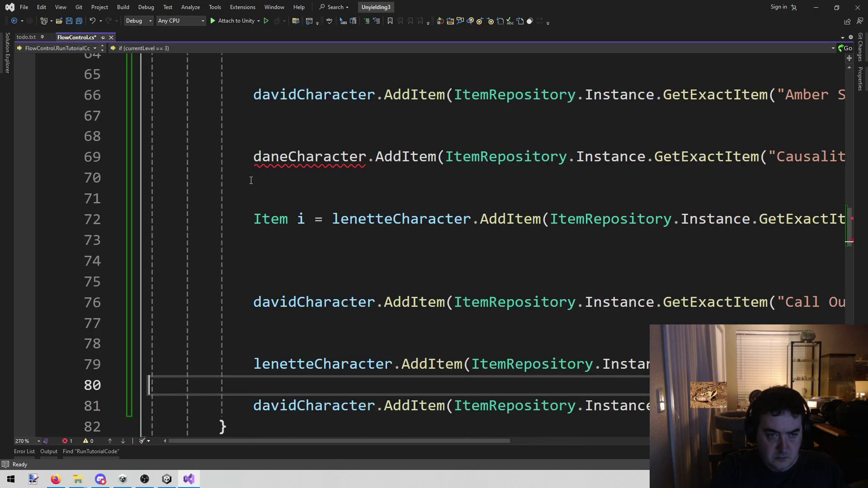
key(Up)
key(BackSpace)
key(BackSpace)
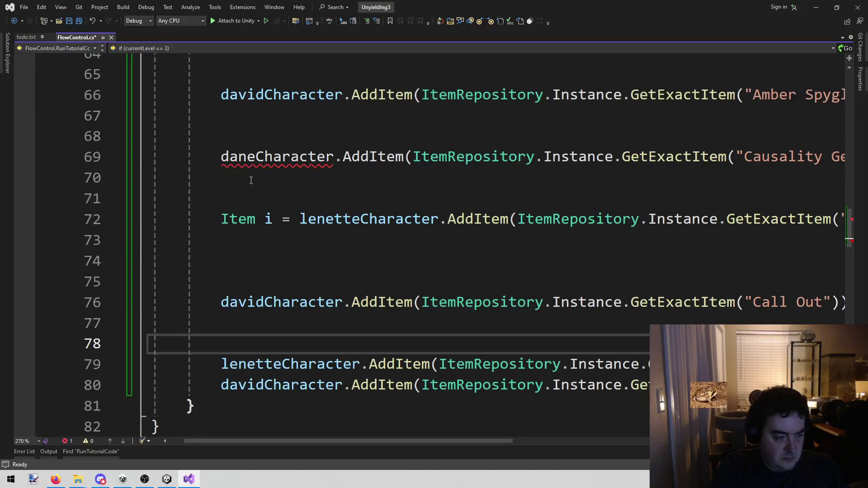
- Delete the blank lines above the Medkit, Call Out, Shield and Causality Gem grants so they sit together
key(BackSpace)
key(BackSpace)
key(BackSpace)
key(Up)
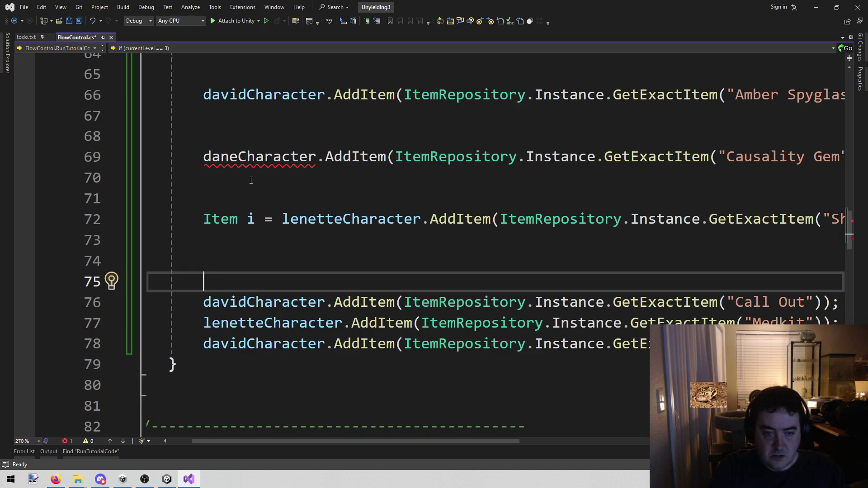
key(shift+Home)
key(BackSpace)
key(BackSpace)
key(BackSpace)
key(BackSpace)
key(BackSpace)
key(Up)
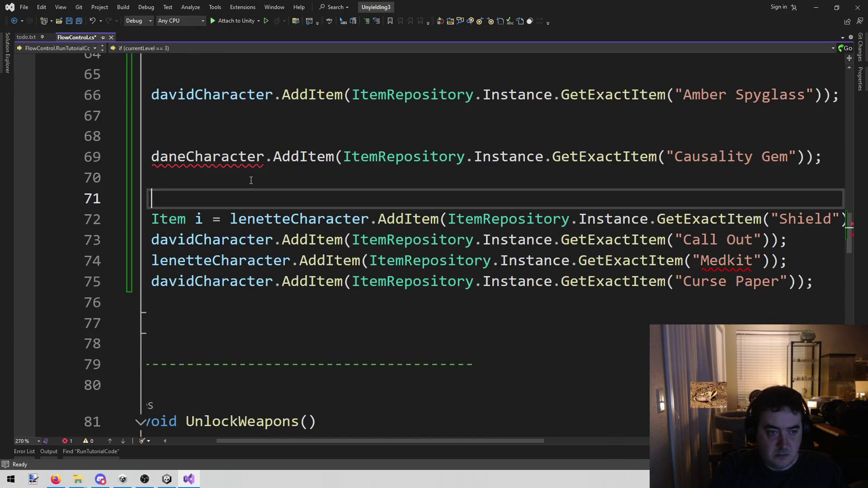
key(BackSpace)
key(BackSpace)
key(BackSpace)
key(Up)
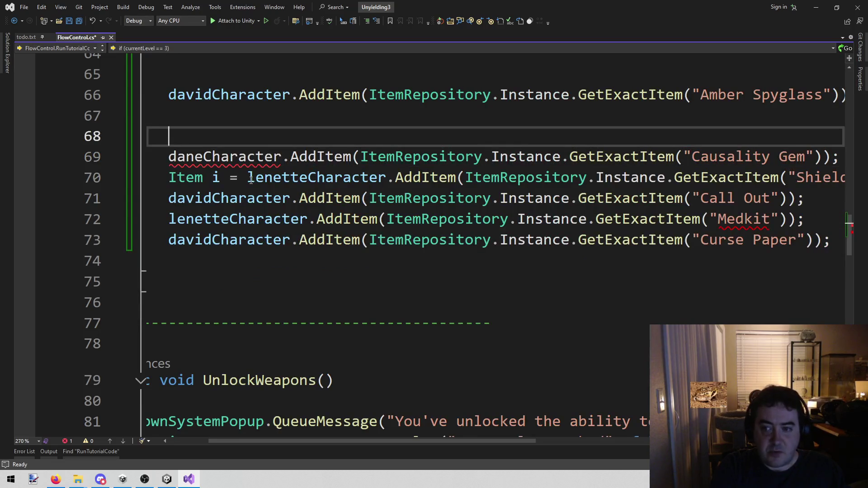
key(BackSpace)
key(BackSpace)
key(BackSpace)
key(Up)
key(Up)
key(Up)
key(Down)
key(Down)
key(Down)
key(Home)
key(ctrl+Right)
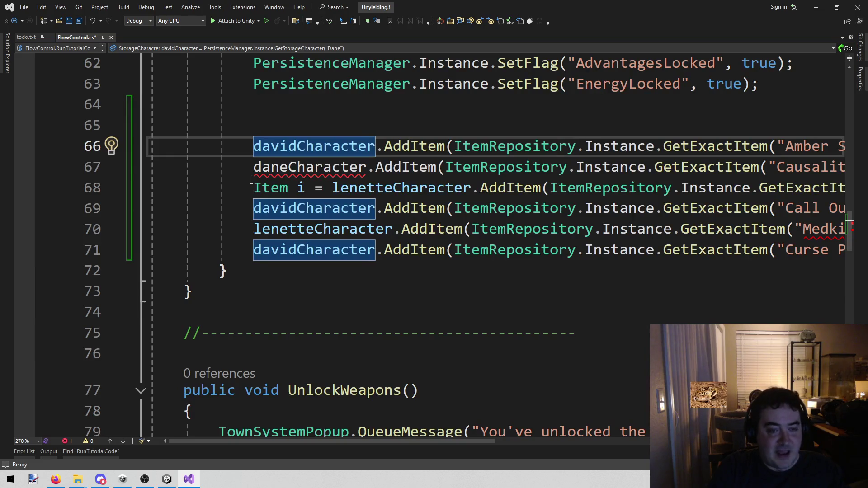
- Insert a new line above the grants reading PersistenceManager.Instance.AddUnlockedItem
key(Up)
key(Return)
text(Per)
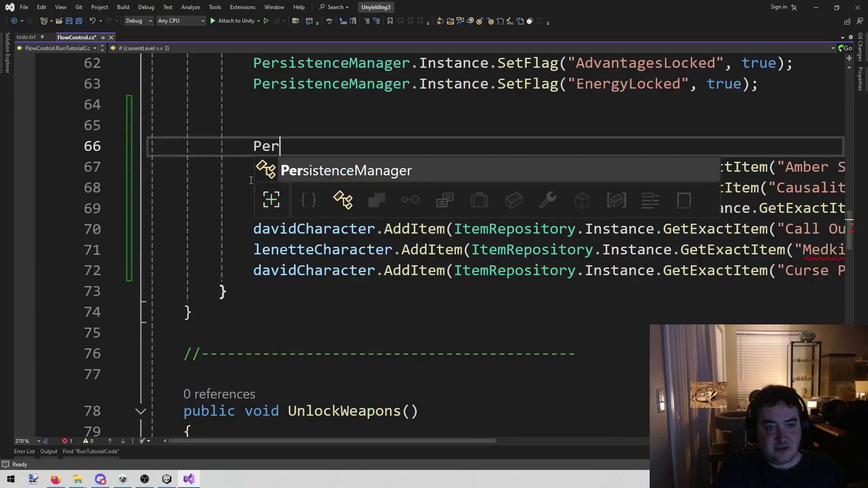
text(,)
key(BackSpace)
text(.i.)
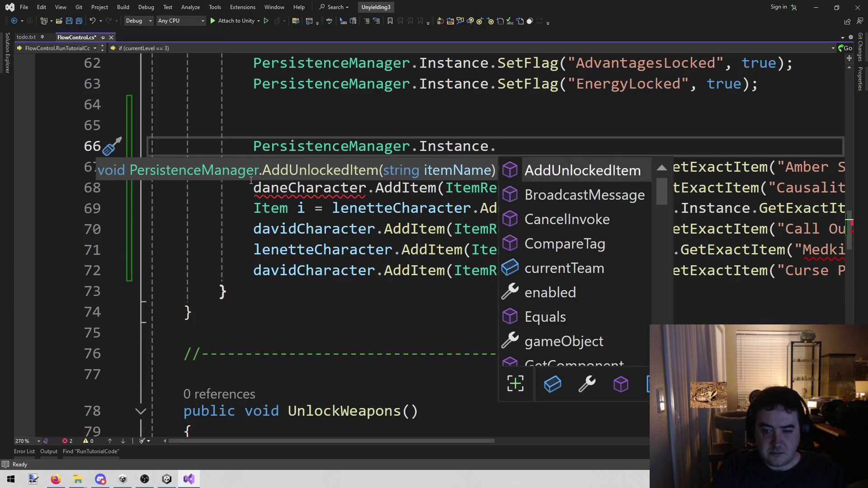
key(Down)
key(Down)
key(Down)
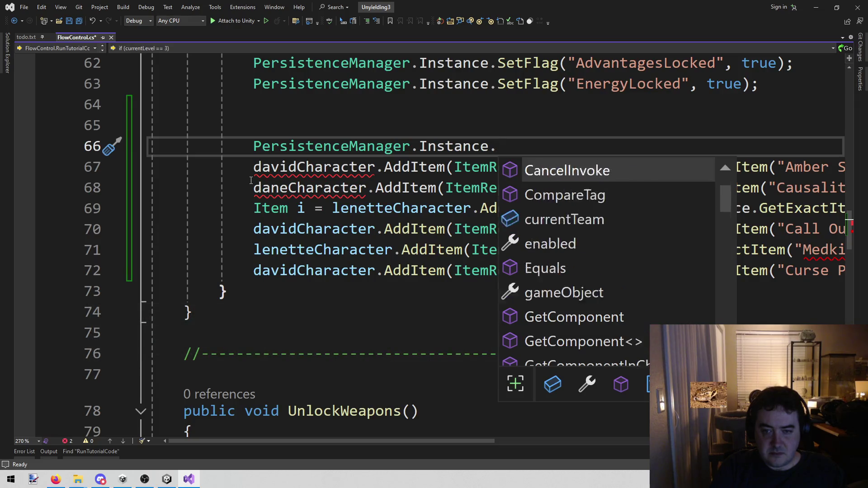
key(Up)
key(Up)
key(Tab)
- Inspect the AddUnlockedItem method definition, then return to FlowControl.cs
click(524, 111)
click(529, 140)
right_click(529, 141)
click(555, 218)
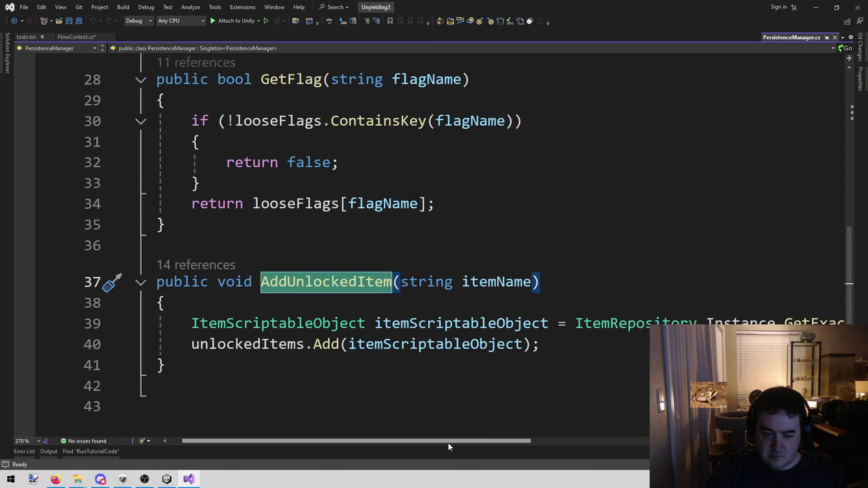
drag(449, 443, 580, 446)
scroll(580, 448, left, 5)
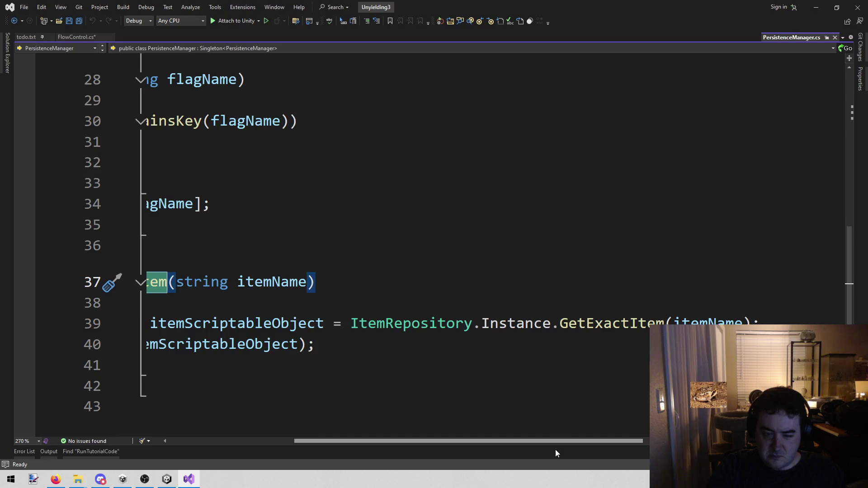
key(ctrl+minus)
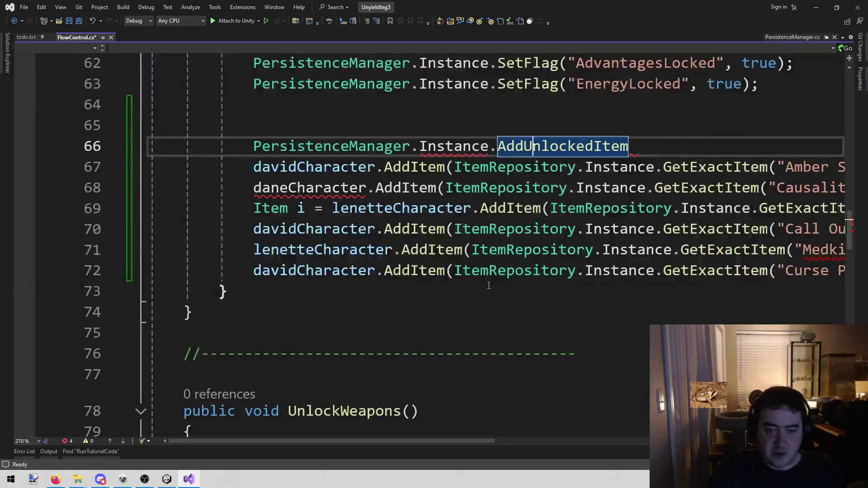
drag(380, 441, 449, 440)
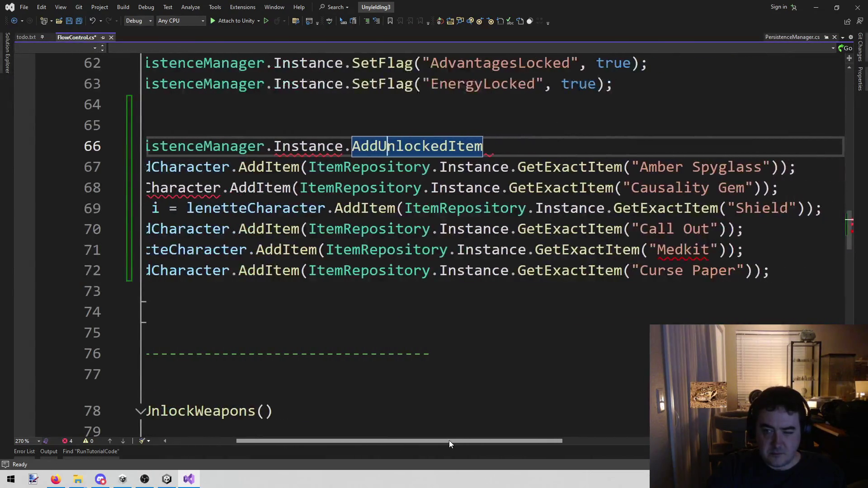
- Complete the call as AddUnlockedItem("Amber Spyglass") and delete the old Amber Spyglass grant
text(())
key(ctrl+z)
key(End)
text(())
key(Down)
key(ctrl+Right)
key(ctrl+Right)
key(ctrl+Right)
key(ctrl+shift+Right)
key(ctrl+shift+Right)
key(ctrl+shift+Right)
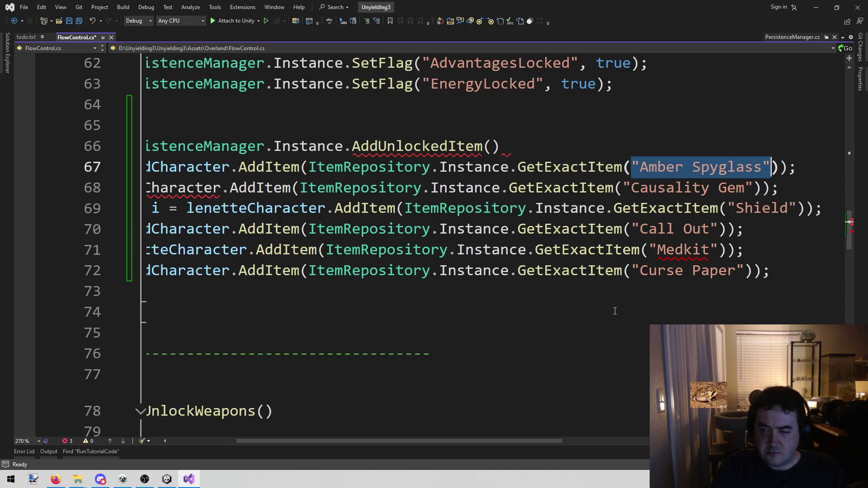
key(ctrl+c)
key(Up)
key(End)
key(Left)
key(ctrl+v)
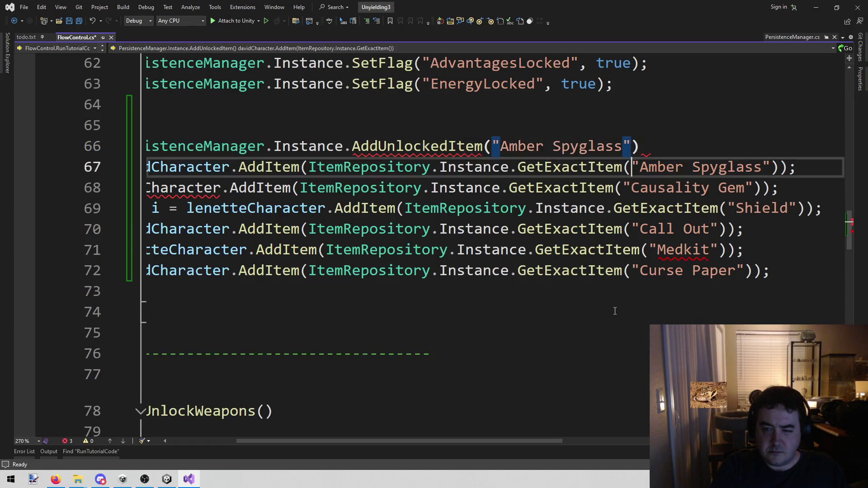
key(Down)
key(Home)
key(shift+End)
key(Delete)
- Add an AddUnlockedItem("Causality Gem") call replacing the daneCharacter Causality Gem grant
key(shift+Up)
key(ctrl+c)
key(Down)
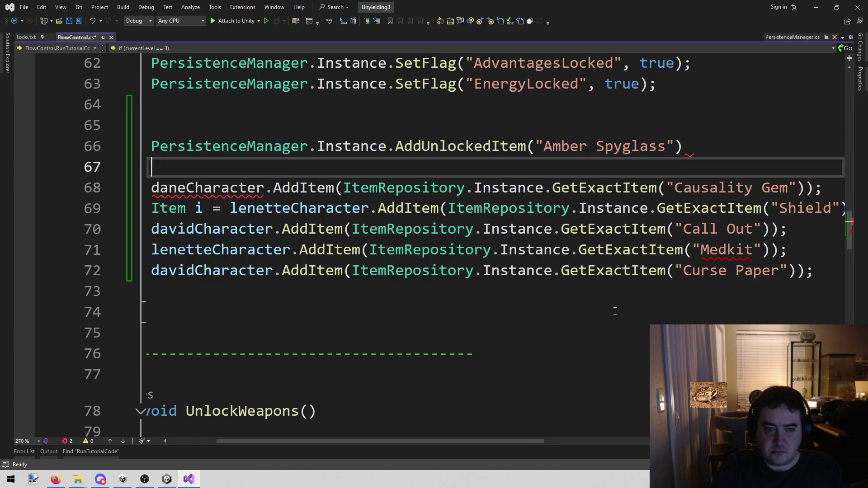
key(ctrl+v)
key(Down)
key(ctrl+Left)
key(ctrl+shift+Right)
key(ctrl+shift+Right)
key(ctrl+c)
key(Up)
key(End)
key(Left)
key(Left)
key(ctrl+shift+Left)
key(ctrl+shift+Left)
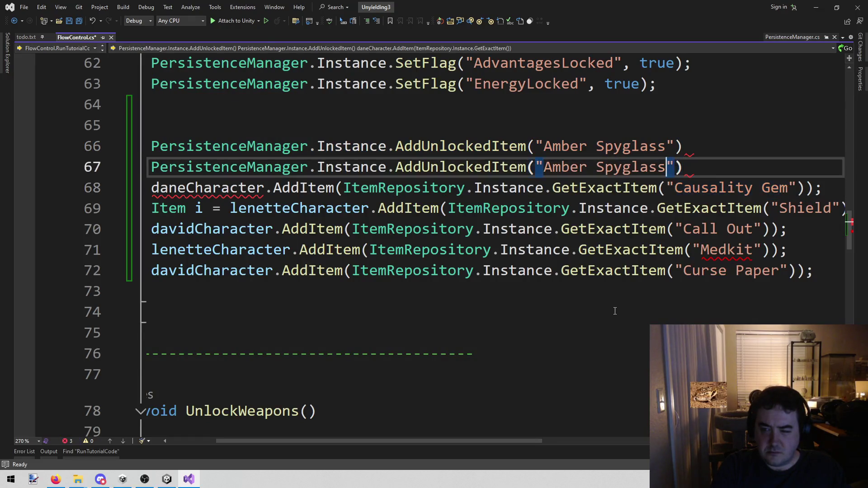
key(ctrl+v)
key(Down)
key(Home)
key(shift+End)
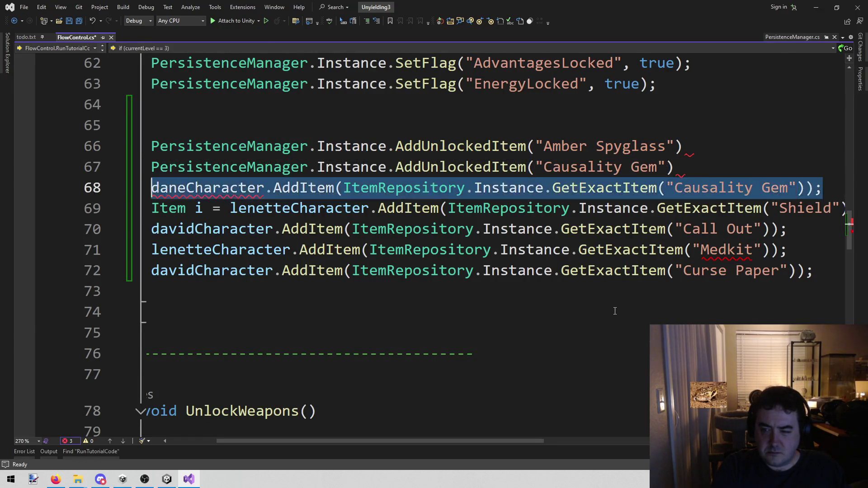
key(BackSpace)
key(BackSpace)
key(shift+Home)
key(ctrl+c)
key(End)
key(Return)
key(ctrl+v)
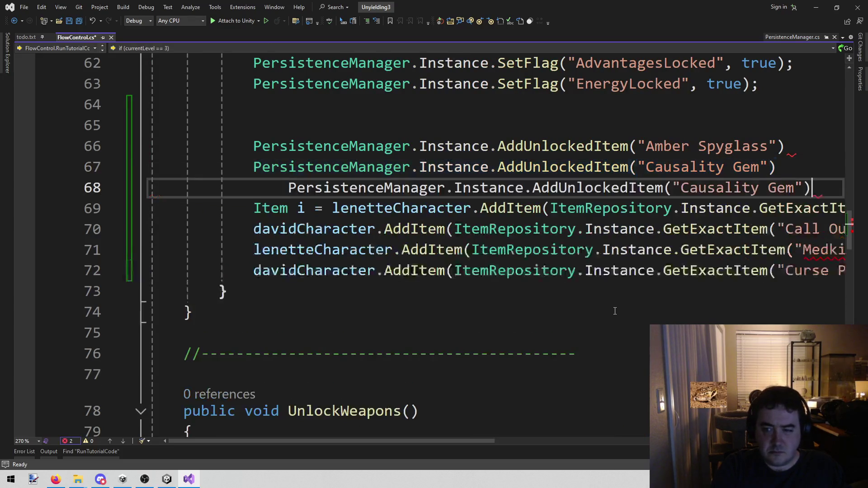
- Add an AddUnlockedItem("Shield") call and delete the old Shield grant line
key(Down)
key(End)
key(Left)
key(Left)
key(Left)
key(Left)
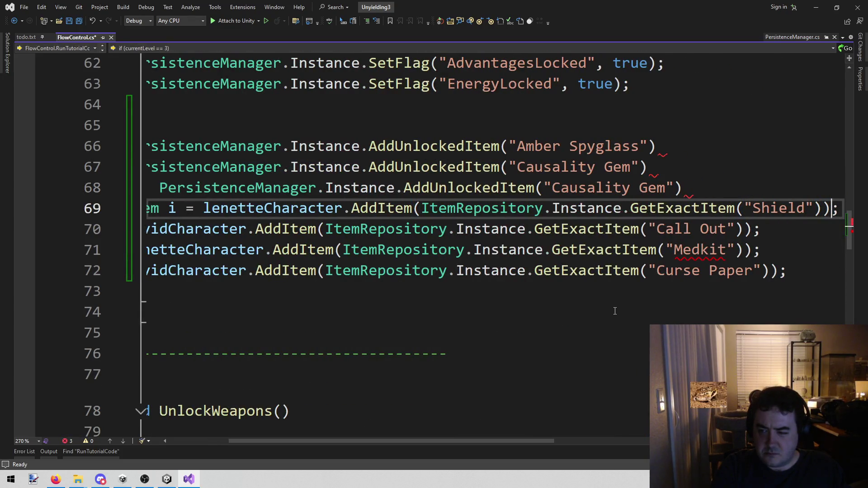
key(ctrl+shift+Left)
key(ctrl+c)
key(Up)
key(Left)
key(Left)
key(ctrl+shift+Left)
key(ctrl+shift+Left)
key(ctrl+v)
key(Down)
key(Up)
key(Down)
key(Up)
key(End)
key(shift+Home)
key(ctrl+c)
key(End)
key(Return)
key(ctrl+v)
key(Down)
key(End)
key(shift+Home)
key(shift+Home)
key(BackSpace)
key(BackSpace)
key(Down)
- Add duplicated AddUnlockedItem("Call Out") calls and remove the davidCharacter Call Out grant
key(End)
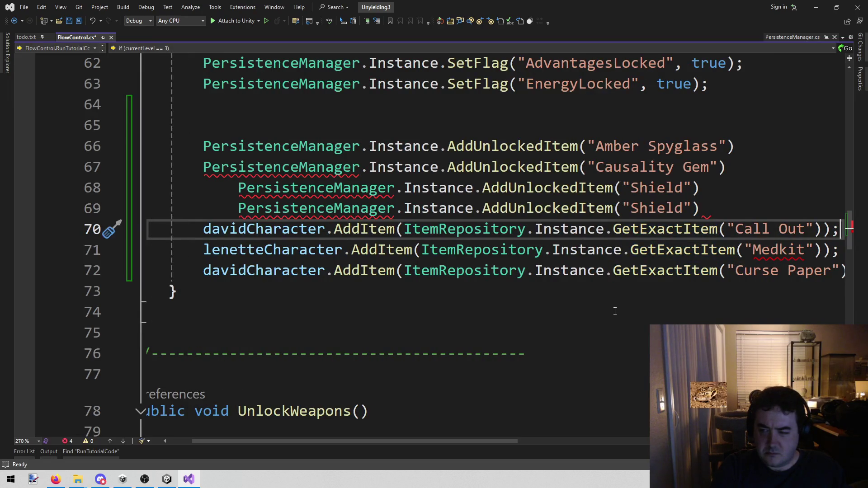
key(Left)
key(Left)
key(Left)
key(ctrl+shift+Left)
key(ctrl+shift+Left)
key(Up)
key(Left)
key(Left)
key(ctrl+shift+Left)
key(ctrl+v)
key(End)
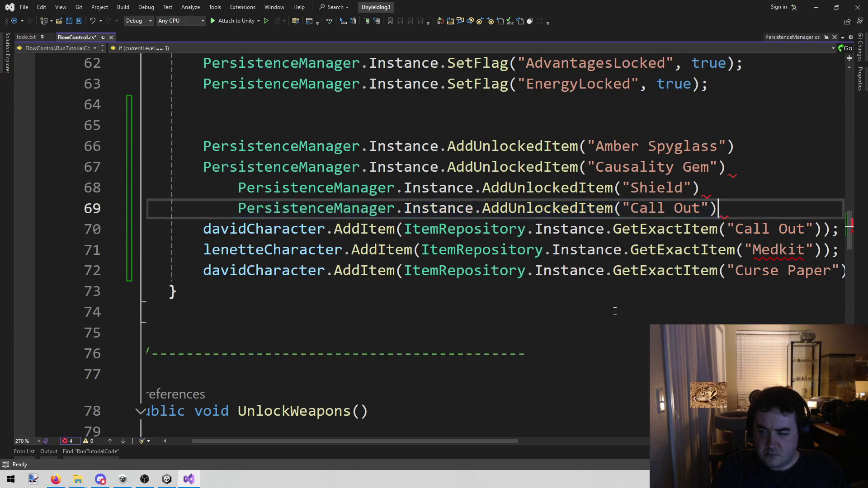
key(ctrl+d)
key(ctrl+d)
key(Down)
key(shift+Home)
key(shift+Home)
key(BackSpace)
key(BackSpace)
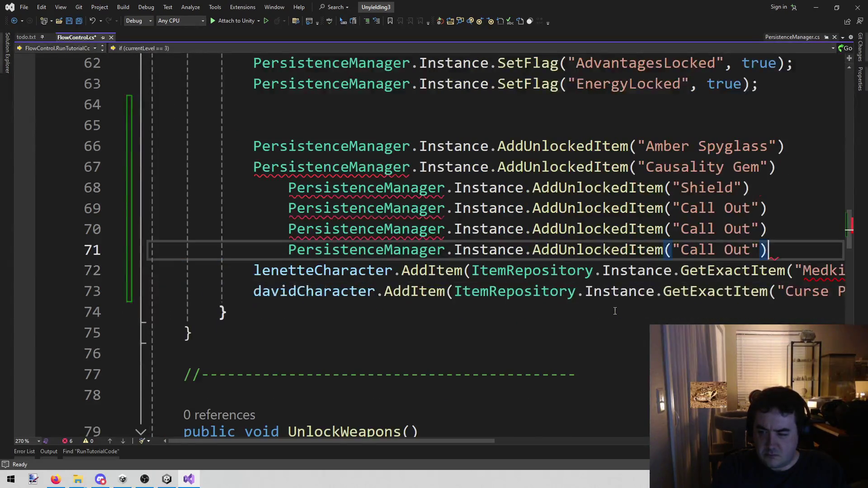
key(Down)
key(End)
- Change the duplicate Call Out calls to Medkit and Curse Paper, deleting the leftover character grants
key(Left)
key(Left)
key(Left)
key(ctrl+shift+Left)
key(Up)
key(Up)
key(Left)
key(Left)
key(ctrl+shift+Left)
key(ctrl+shift+Left)
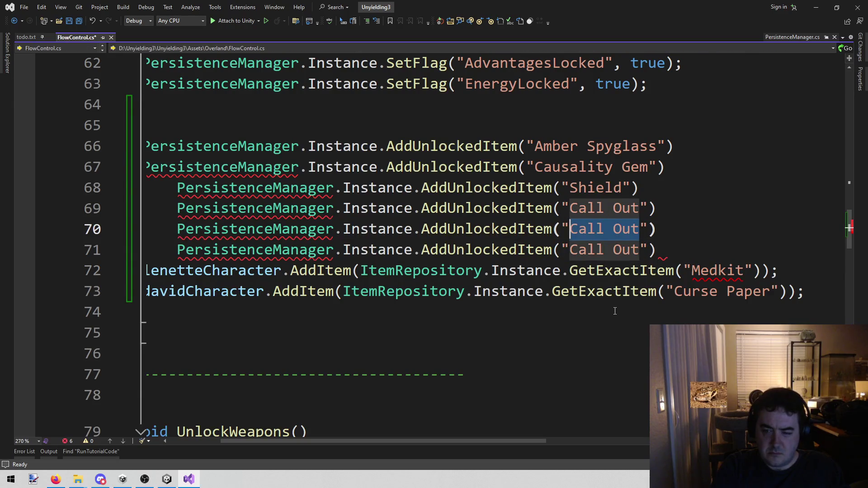
key(ctrl+v)
key(Down)
key(Down)
key(Down)
key(ctrl+Right)
key(Right)
key(ctrl+shift+Right)
key(ctrl+shift+Right)
key(Up)
key(Up)
key(Left)
key(Left)
key(ctrl+shift+Left)
key(ctrl+shift+Left)
key(ctrl+v)
key(Down)
key(Down)
key(End)
key(shift+Home)
key(shift+Home)
key(shift+Up)
key(Delete)
key(BackSpace)
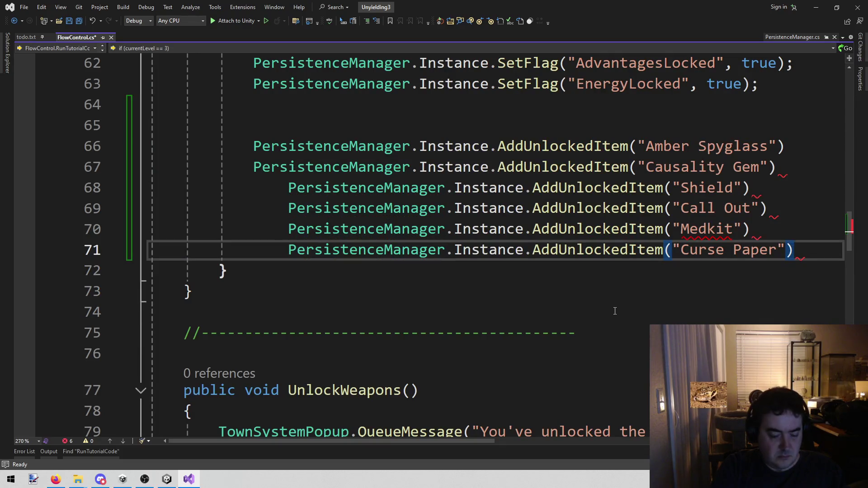
- End each of the AddUnlockedItem lines with a semicolon
text(;)
key(Up)
text(;)
key(Up)
text(;)
key(Up)
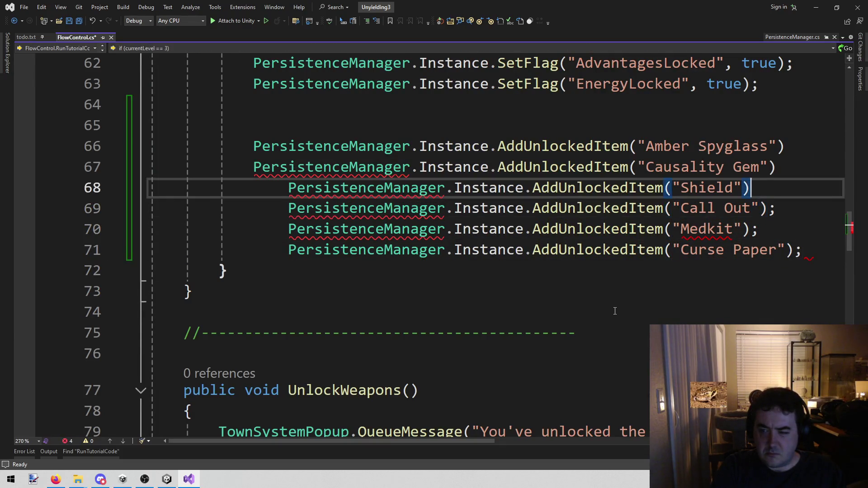
text(;)
key(Up)
key(Up)
key(End)
text(;)
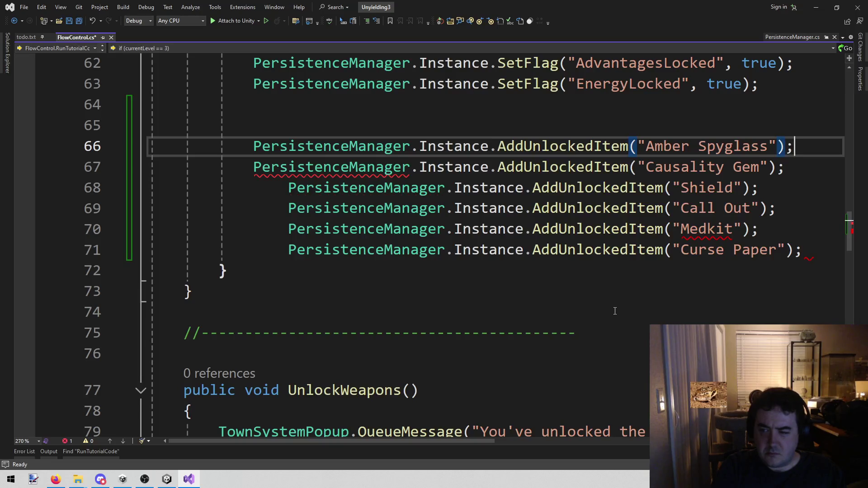
key(Down)
key(End)
text(;)
- Outdent the misaligned AddUnlockedItem lines, starting at the Shield line, to match the others
key(Down)
key(Home)
key(shift+Tab)
key(Down)
key(shift+Tab)
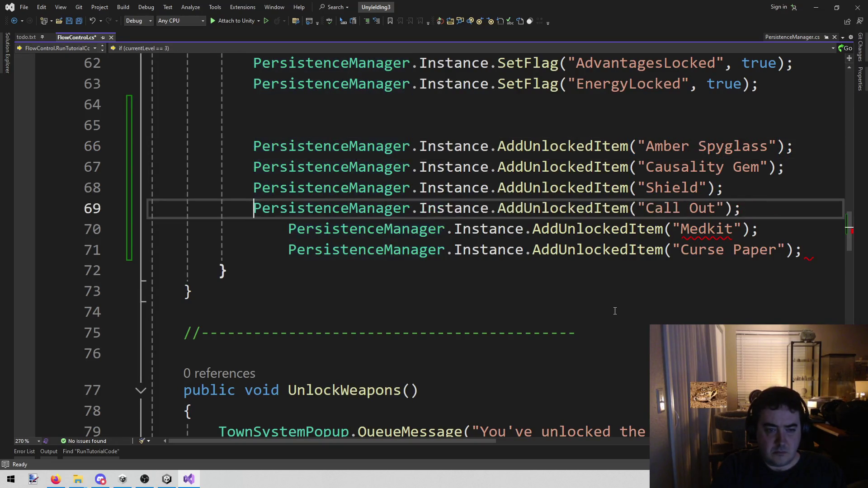
key(Down)
key(shift+Tab)
key(Down)
key(shift+Tab)
key(Up)
key(Up)
key(Up)
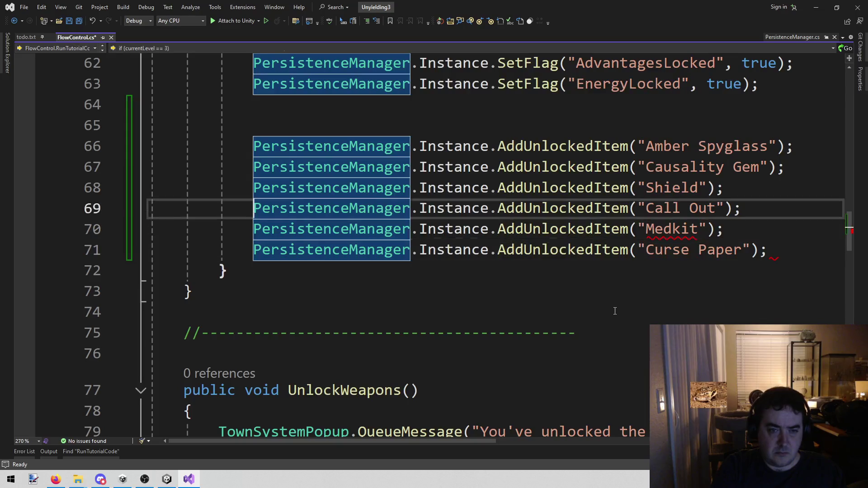
- Delete the extra blank line 65 and save FlowControl.cs
scroll(615, 311, up, 2)
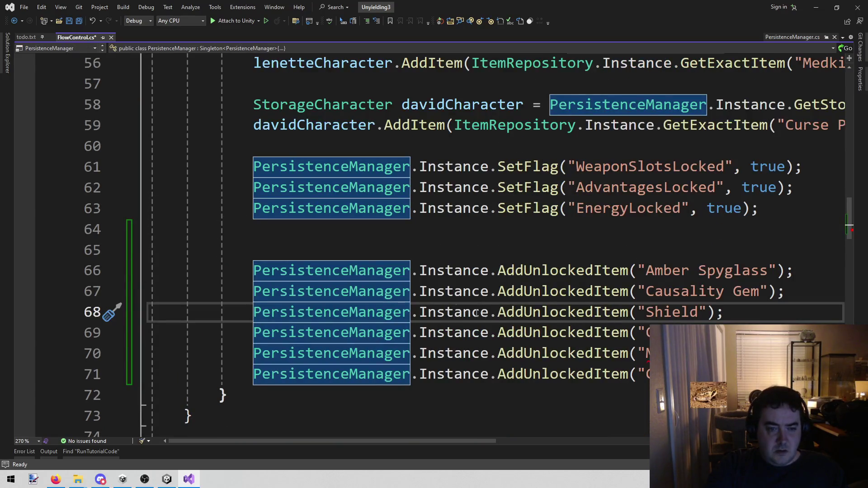
click(344, 252)
key(shift+Home)
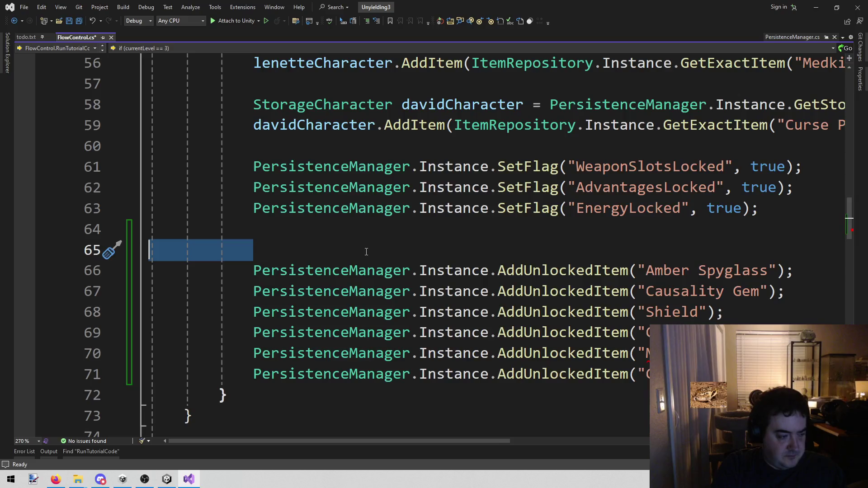
key(BackSpace)
key(BackSpace)
key(ctrl+s)
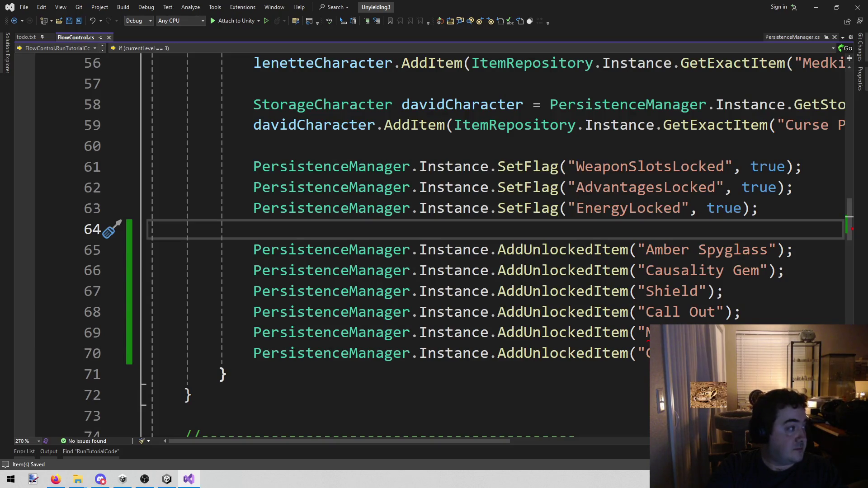
key(alt+Tab)
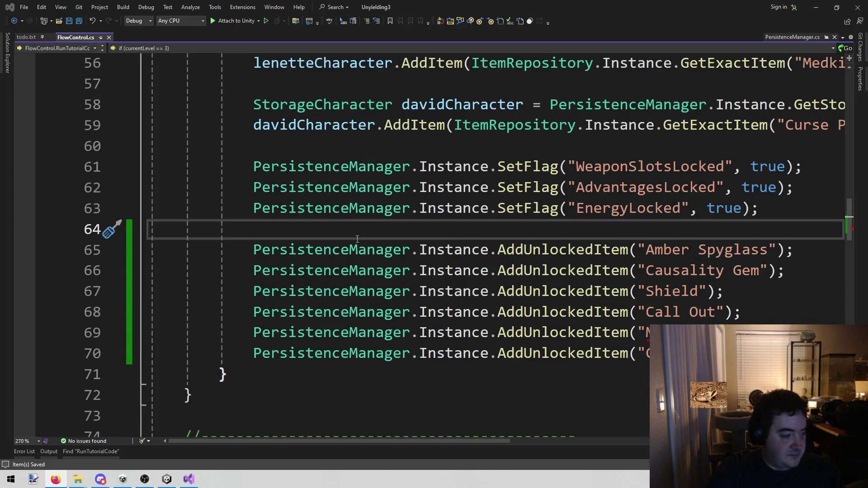
click(479, 370)
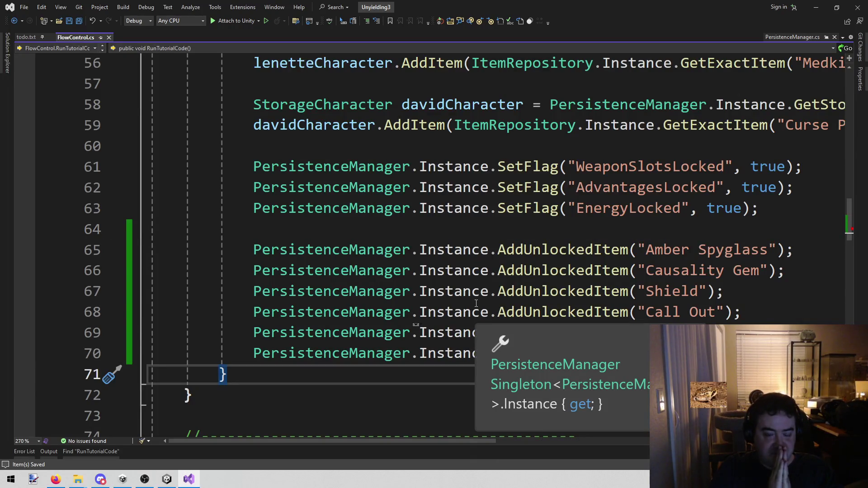
click(25, 37)
- Delete line 91's finished note about adding base items to the unlocked items from todo.txt
mouse_move(606, 242)
mouse_down()
mouse_move(136, 200)
mouse_move(136, 221)
mouse_up()
key(BackSpace)
key(BackSpace)
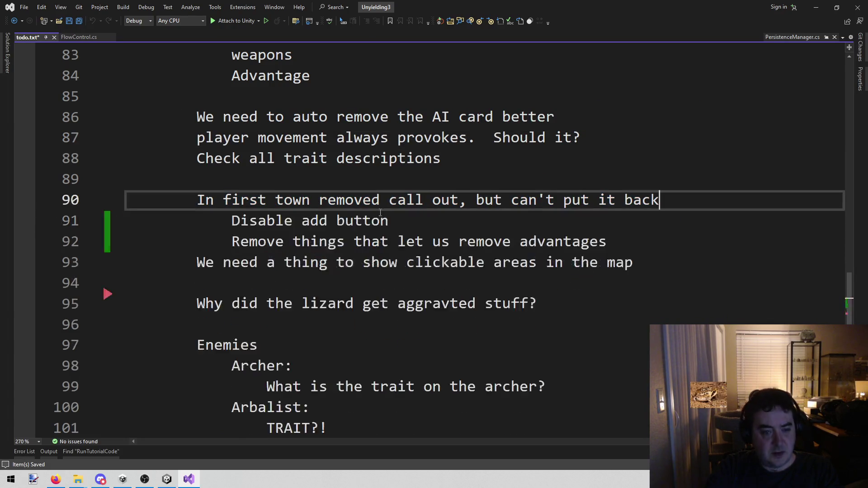
mouse_move(407, 222)
mouse_down()
mouse_move(208, 240)
mouse_move(230, 220)
mouse_move(618, 246)
mouse_up()
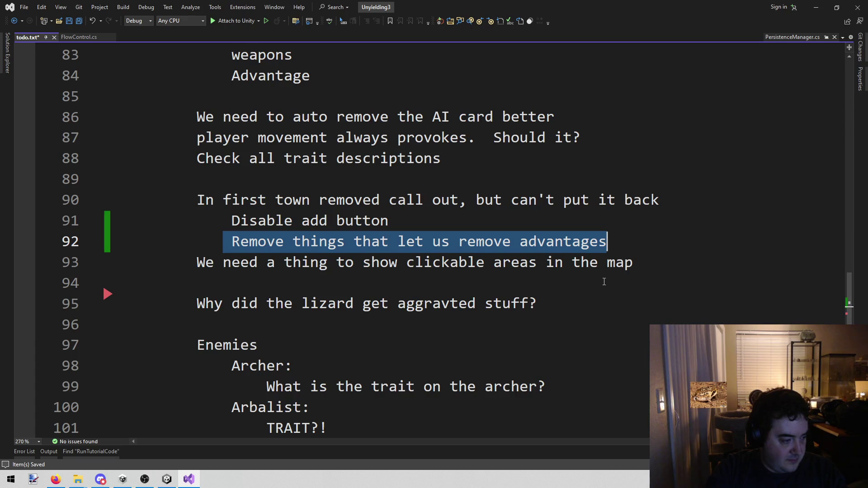
click(661, 243)
click(661, 261)
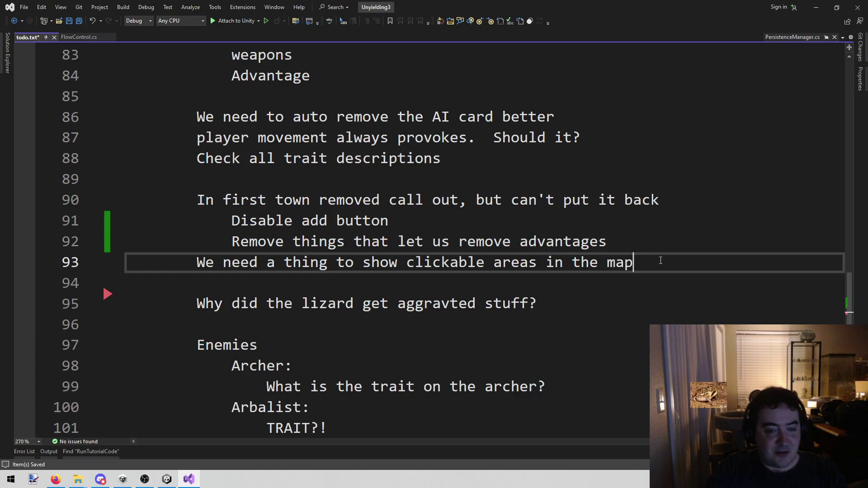
click(671, 244)
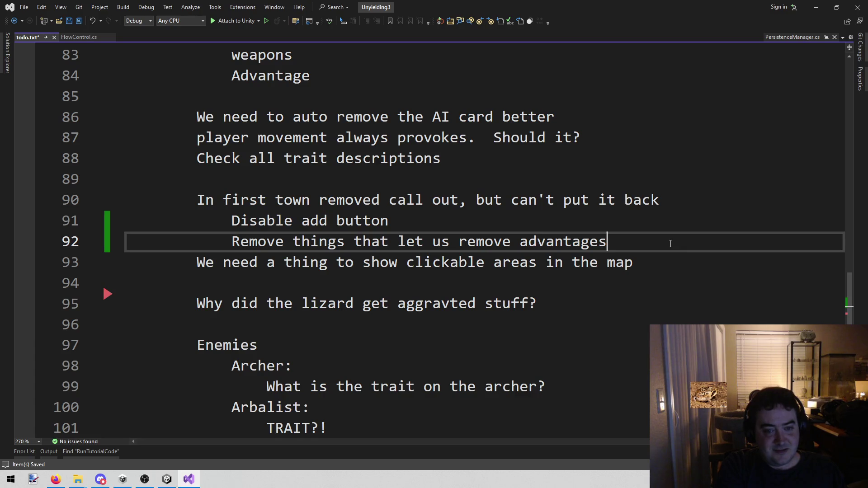
click(171, 480)
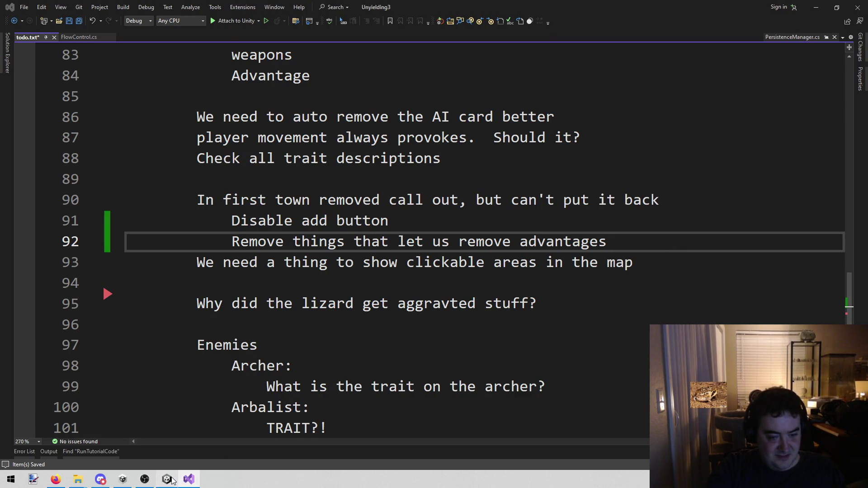
- Run the Town scene and bring up David's character details
click(105, 15)
mouse_move(177, 16)
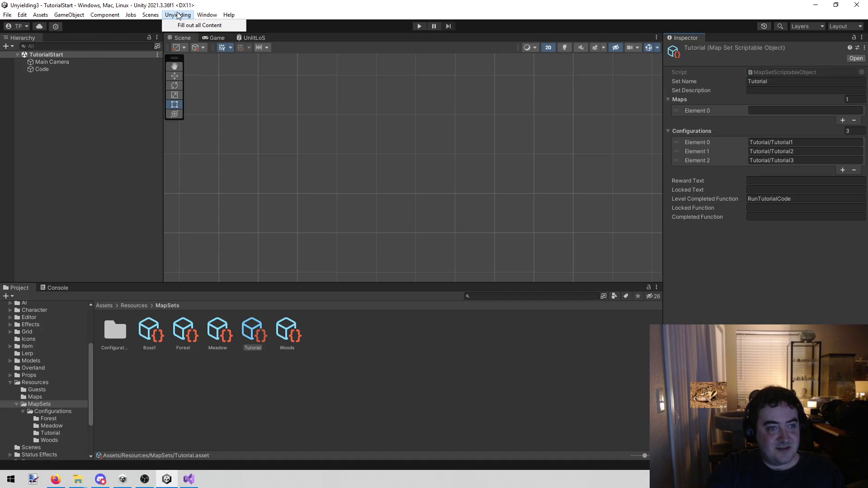
click(164, 33)
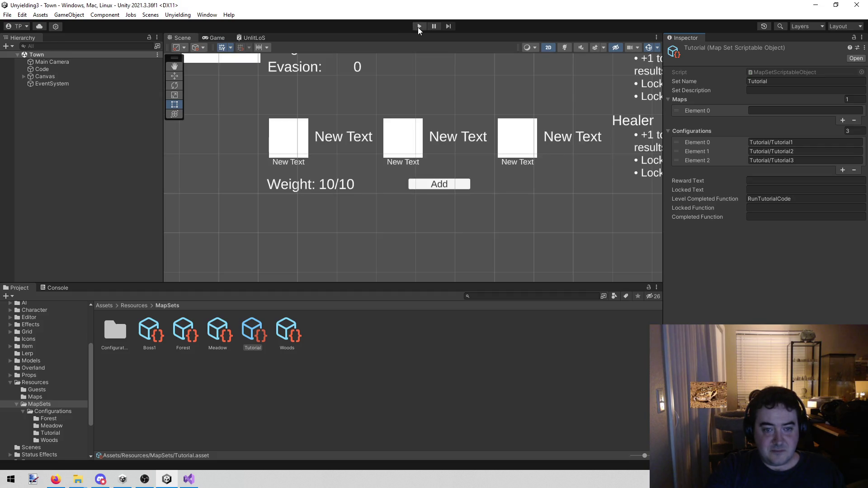
scroll(403, 145, down, 5)
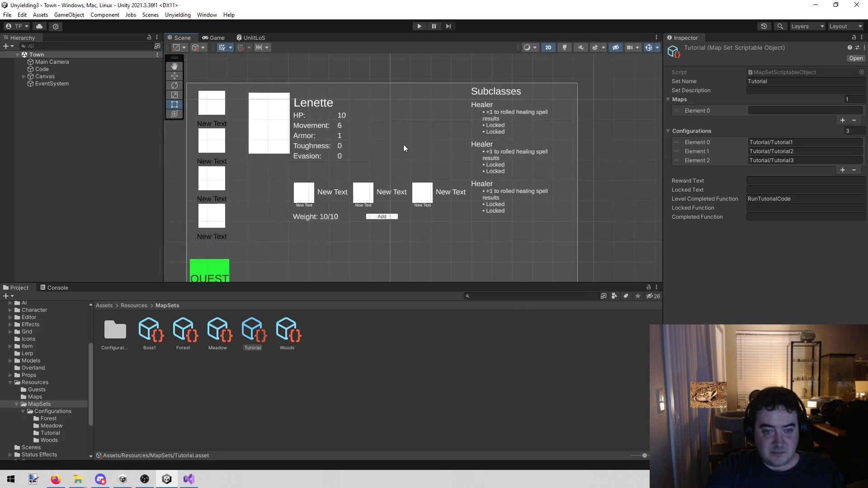
scroll(407, 132, up, 1)
click(419, 26)
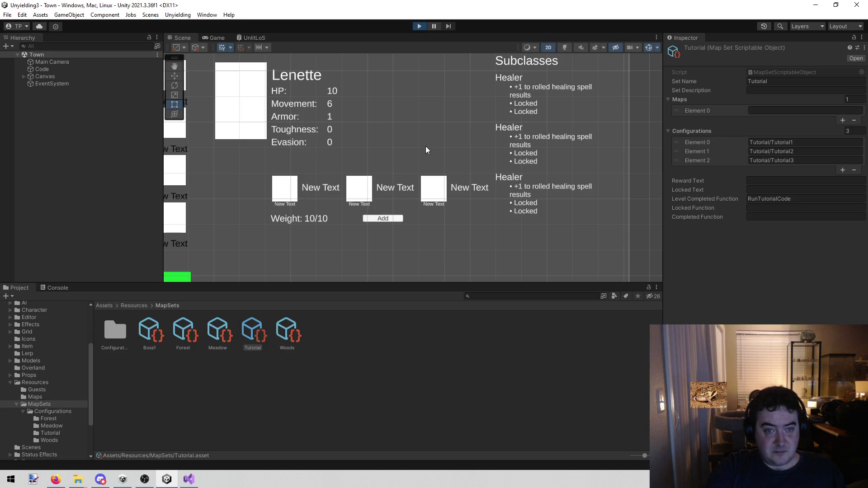
click(230, 119)
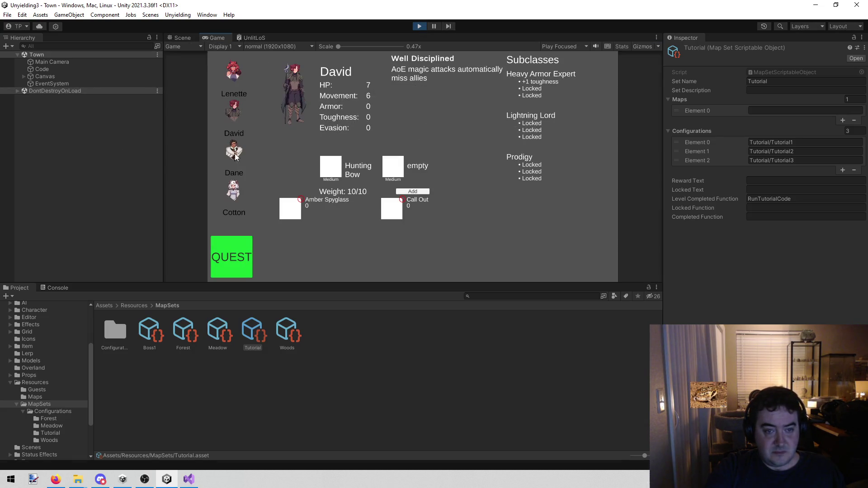
- In the Scene view, select the Amber Spyglass item's InventoryItemDisplay(Clone) object to inspect its Delete Button
click(180, 39)
scroll(311, 227, up, 5)
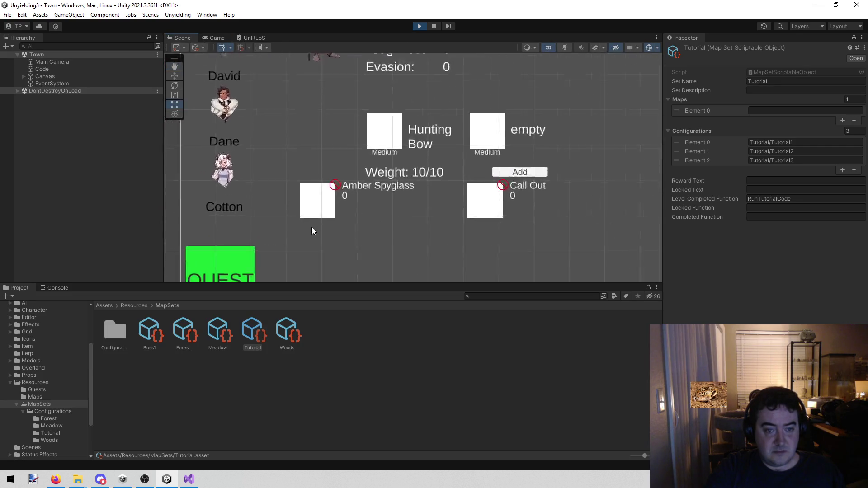
click(317, 187)
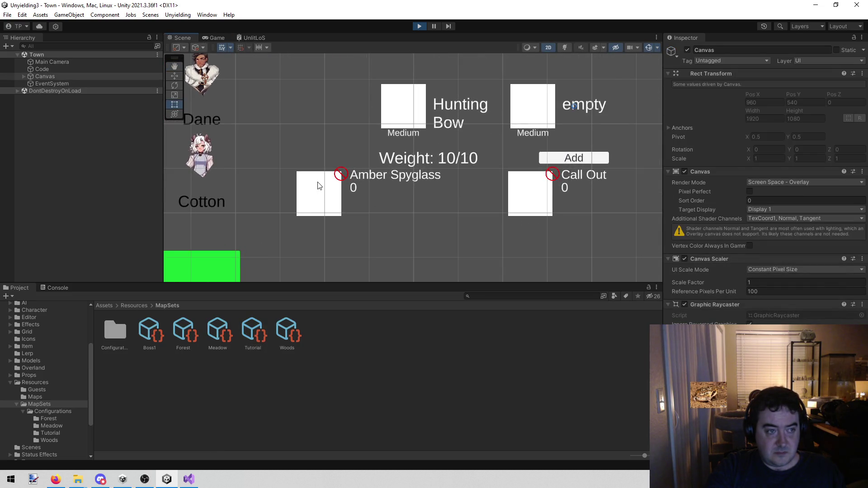
click(319, 185)
click(119, 192)
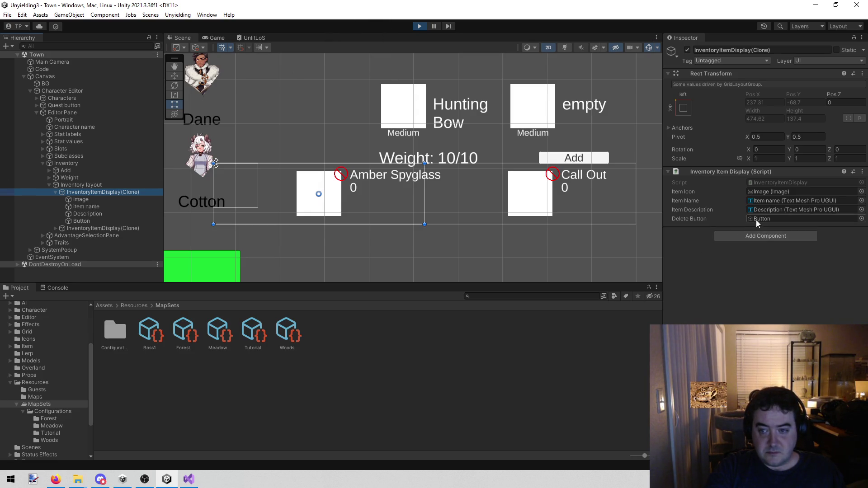
click(443, 264)
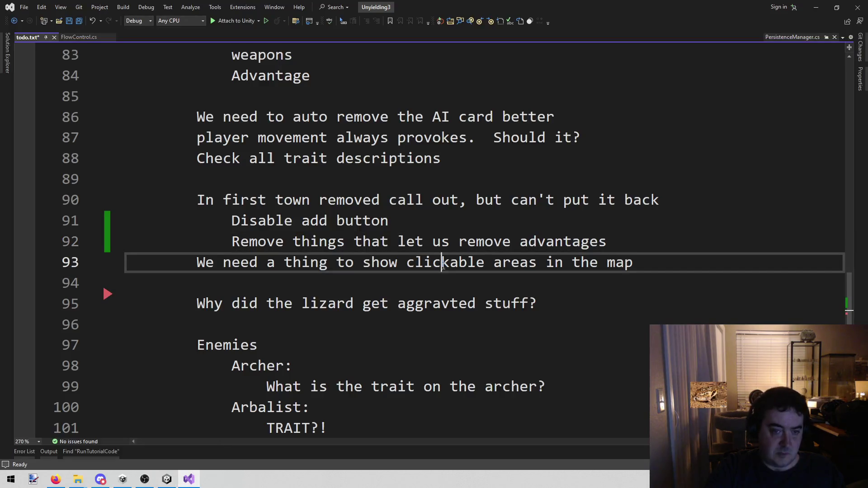
- Open InventoryItemDisplay.cs and locate the line that hides the delete button
key(alt+shift+o)
text(inven)
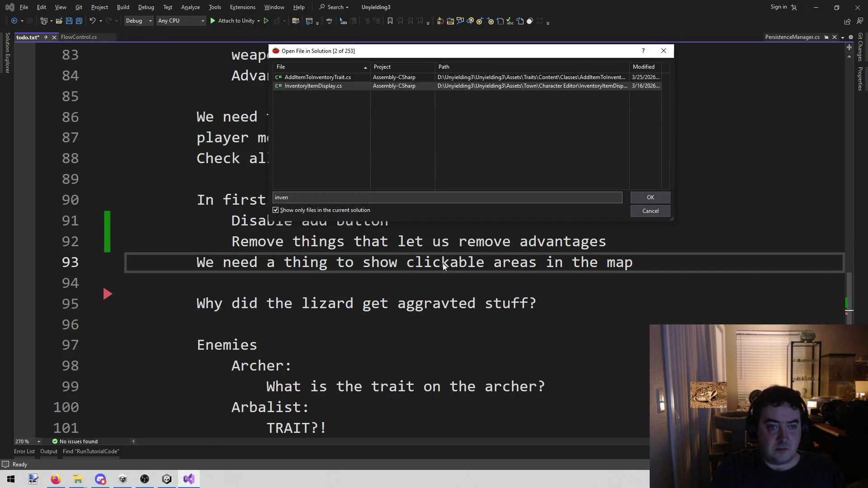
key(Return)
scroll(440, 249, down, 4)
click(396, 120)
scroll(544, 205, down, 2)
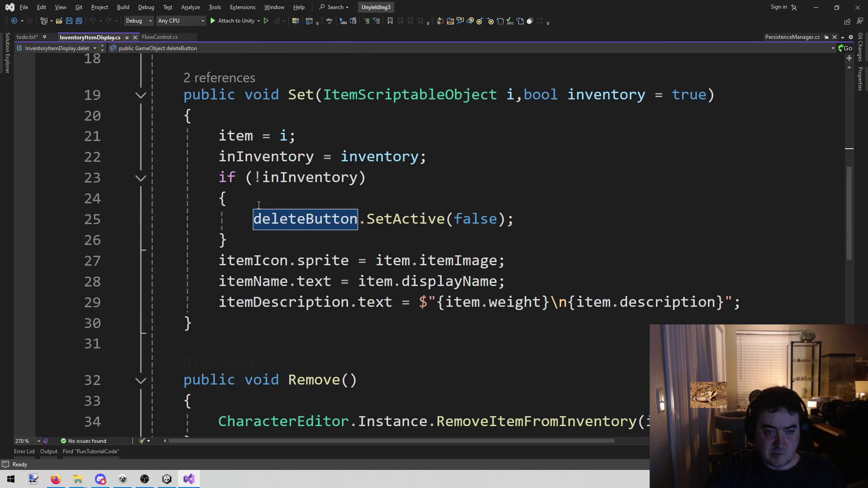
mouse_move(256, 217)
drag(254, 219, 573, 219)
click(573, 219)
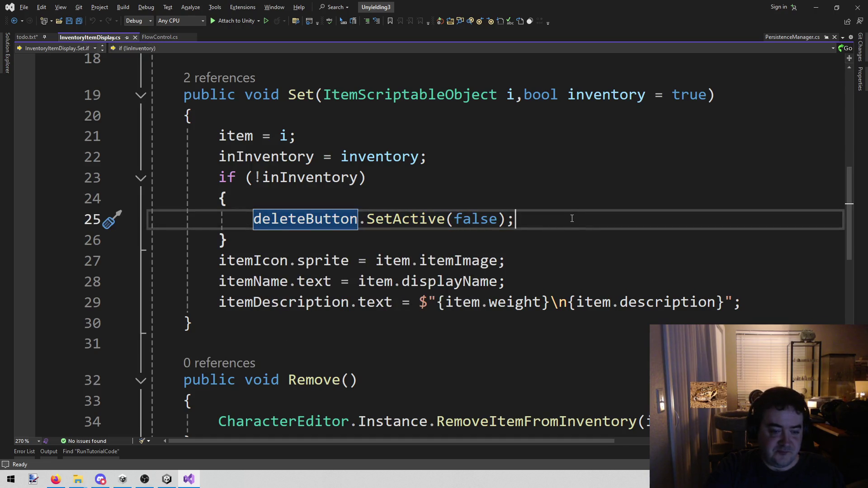
- Insert an empty line 27 right after the if (!inInventory) block
scroll(572, 218, down, 2)
scroll(572, 218, down, 3)
scroll(572, 218, up, 5)
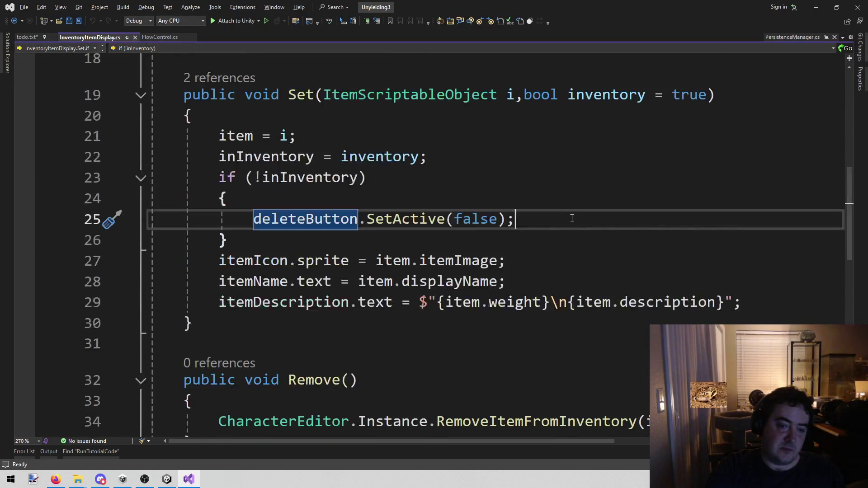
click(362, 242)
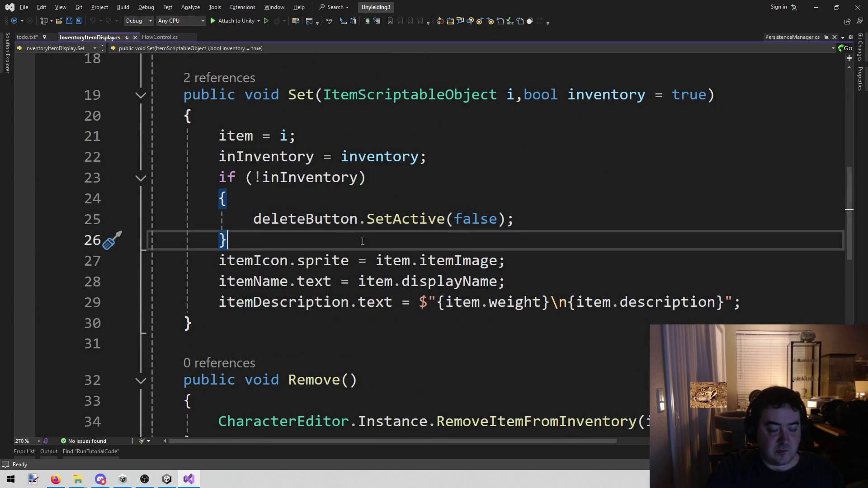
key(Return)
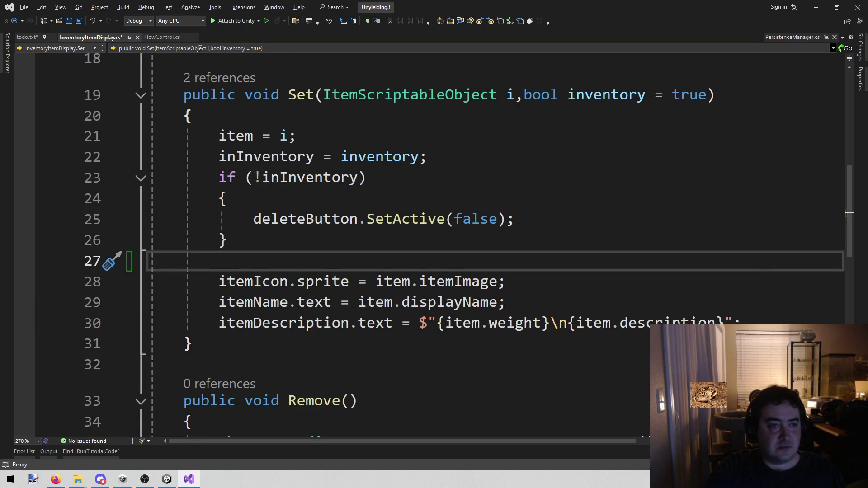
click(160, 38)
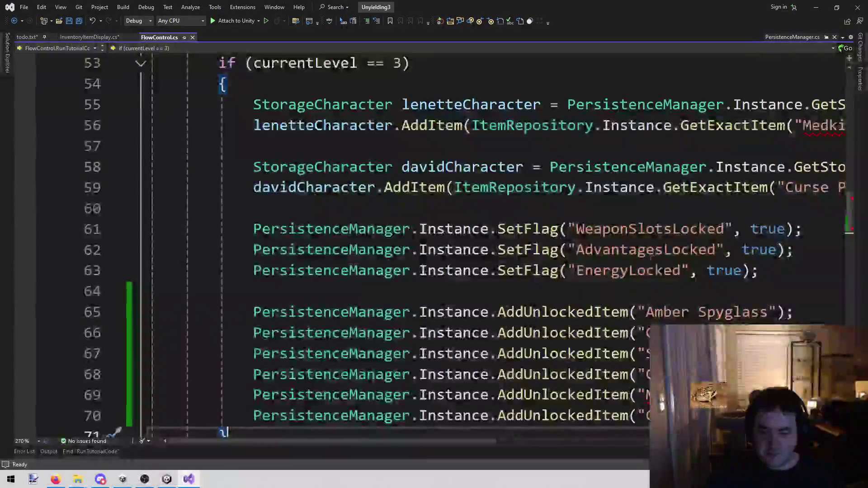
- Copy the AdvantagesLocked SetFlag line 62 from FlowControl.cs and return to InventoryItemDisplay.cs
mouse_move(253, 251)
mouse_down()
mouse_move(796, 249)
mouse_move(253, 250)
mouse_up()
click(804, 250)
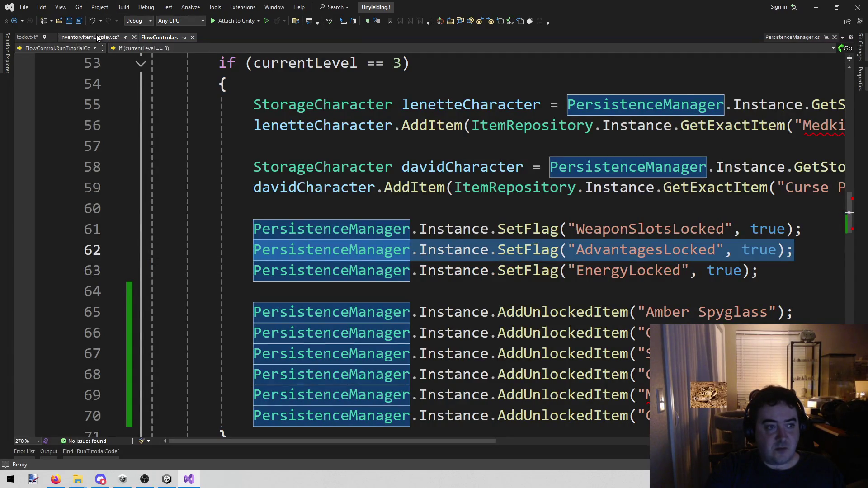
click(789, 271)
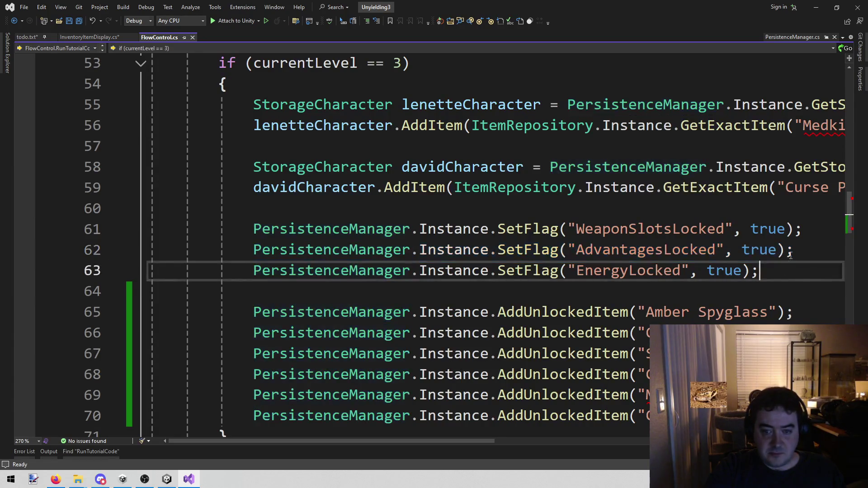
drag(807, 250, 253, 246)
key(ctrl+c)
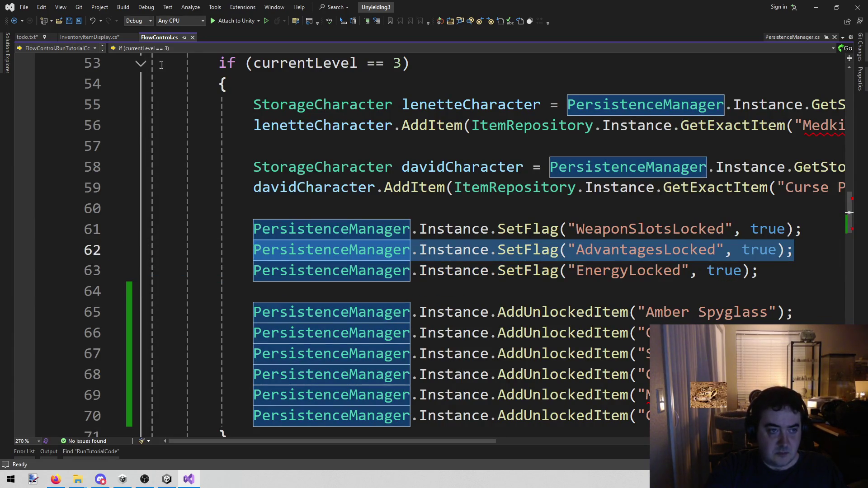
click(88, 37)
- Turn the pasted SetFlag line into the condition if (...GetFlag("AdvantagesLocked") == true)
text(if ()
key(ctrl+v)
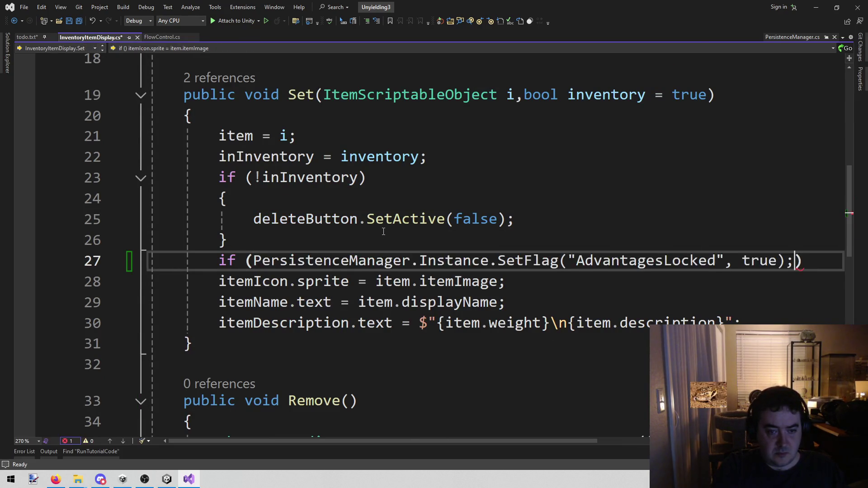
key(BackSpace)
key(Left)
key(ctrl+shift+Left)
key(BackSpace)
key(BackSpace)
key(BackSpace)
key(ctrl+Left)
key(ctrl+Left)
key(ctrl+Left)
key(ctrl+shift+Left)
text(GetFlag)
key(End)
key(Left)
text(== true)
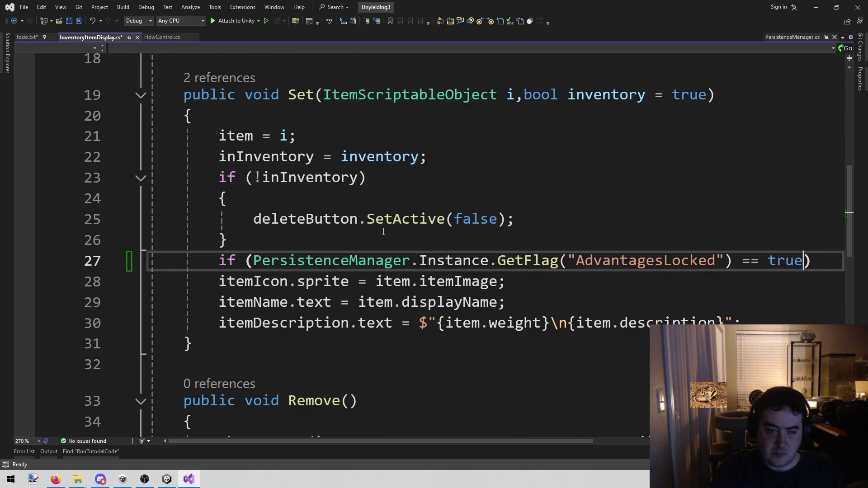
- Add a braced block containing deleteButton.SetActive(false); and save InventoryItemDisplay.cs
key(End)
key(Return)
text({)
key(BackSpace)
key(Delete)
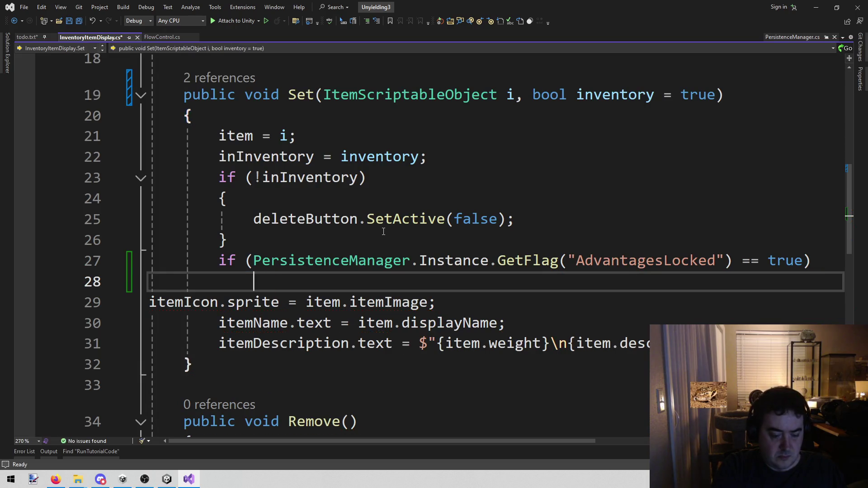
text({)
key(Return)
key(Up)
key(Up)
key(Up)
key(shift+End)
key(ctrl+c)
key(Down)
key(Down)
key(Down)
key(Down)
key(ctrl+v)
key(ctrl+s)
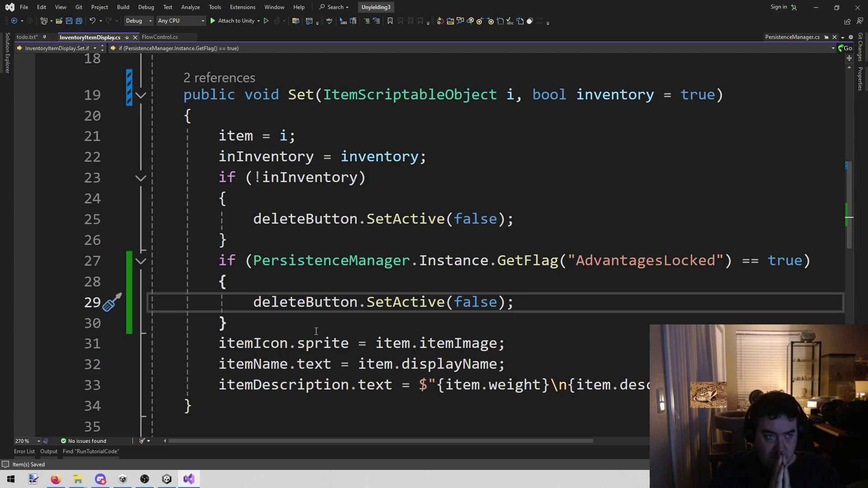
click(27, 37)
- Delete the finished 'Remove things that let us remove advantages' task from todo.txt
click(409, 158)
drag(396, 221, 88, 221)
mouse_move(620, 241)
mouse_down()
mouse_move(127, 221)
mouse_move(127, 242)
mouse_up()
key(BackSpace)
key(BackSpace)
mouse_move(405, 221)
mouse_down()
mouse_move(204, 220)
mouse_move(233, 228)
mouse_up()
click(586, 226)
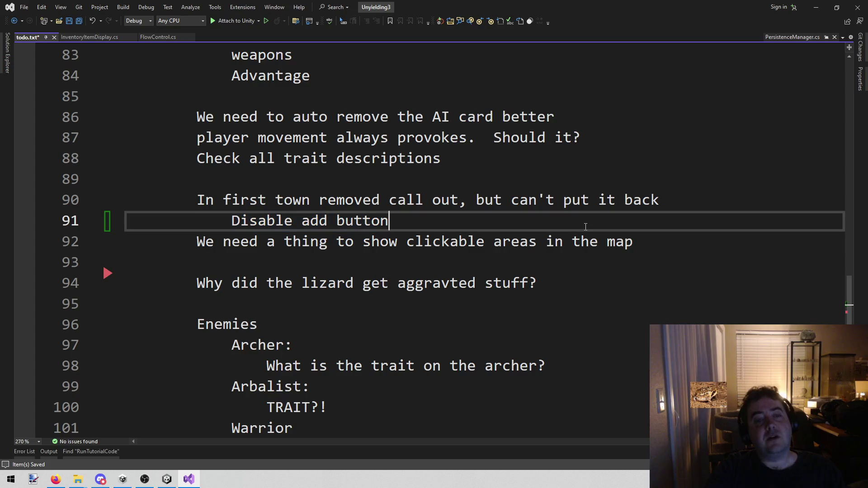
click(459, 241)
key(ctrl+s)
click(167, 479)
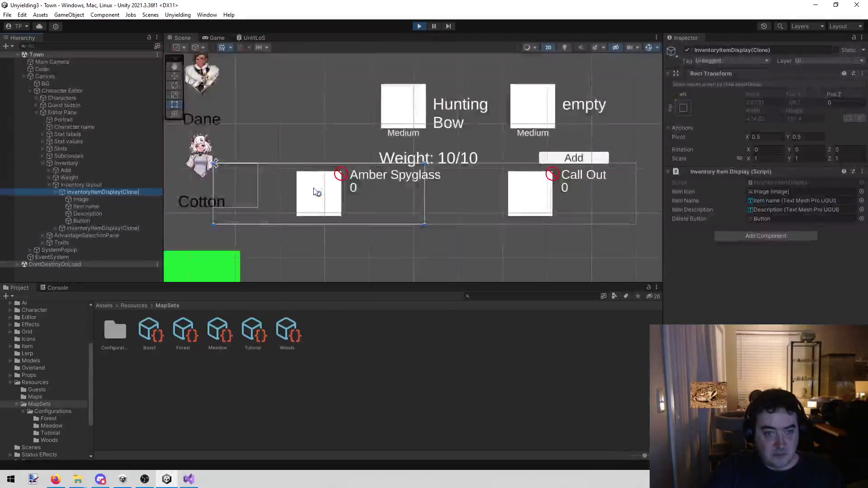
scroll(482, 118, down, 5)
drag(481, 118, 369, 199)
scroll(378, 95, up, 6)
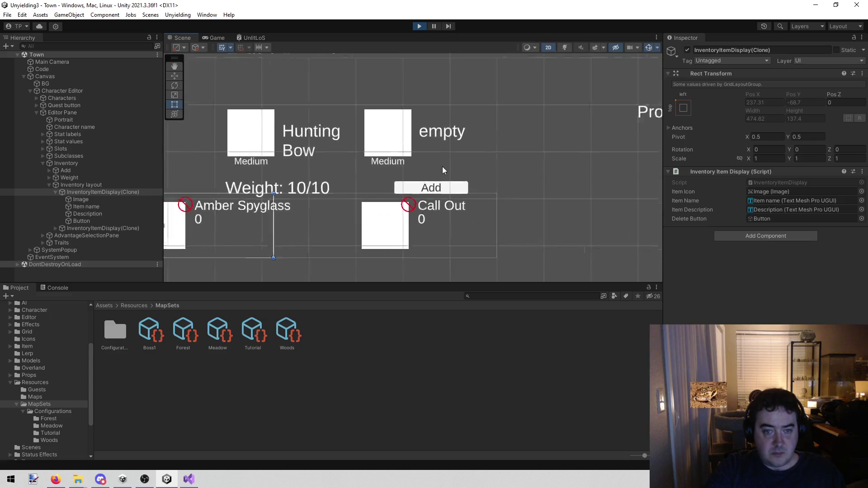
scroll(443, 166, down, 4)
scroll(455, 163, up, 2)
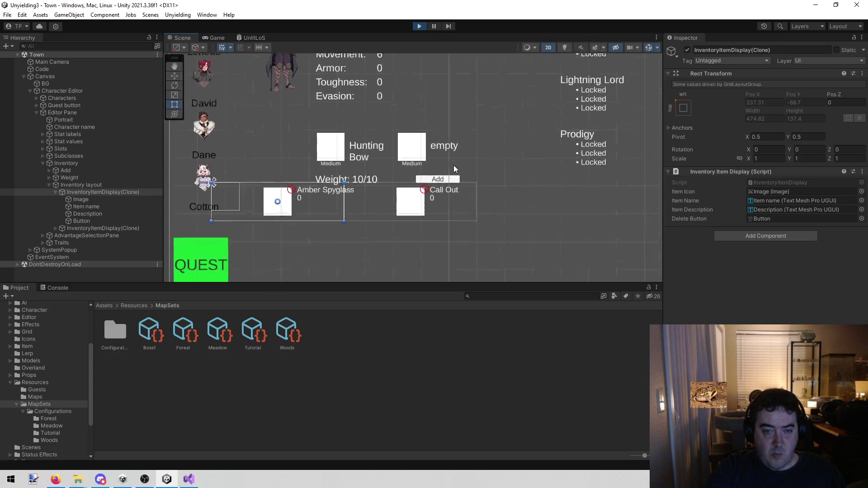
click(450, 180)
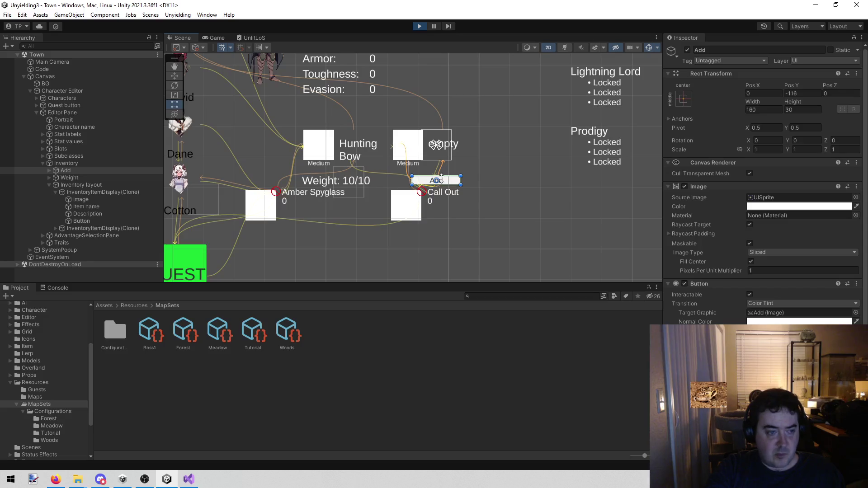
scroll(812, 288, down, 3)
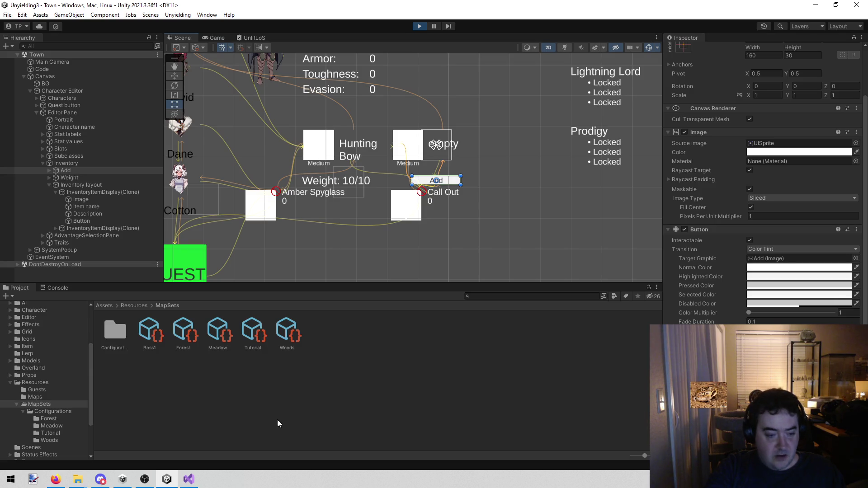
click(188, 479)
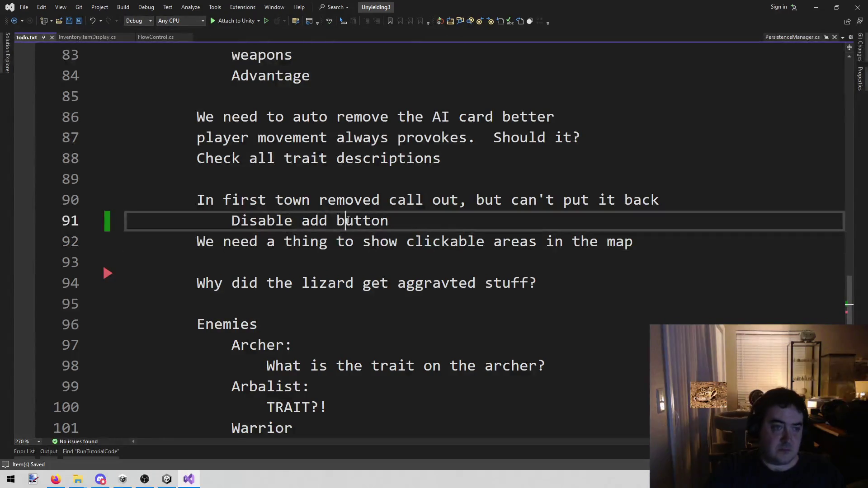
- Open CharacterEditor.cs and declare a new field: public GameObject addButton;
key(alt+shift+o)
text(charactereditor)
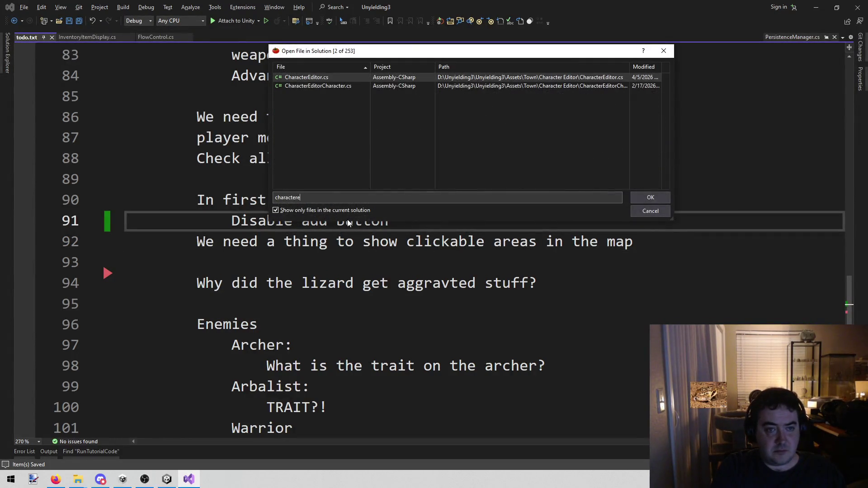
key(Return)
scroll(348, 219, down, 8)
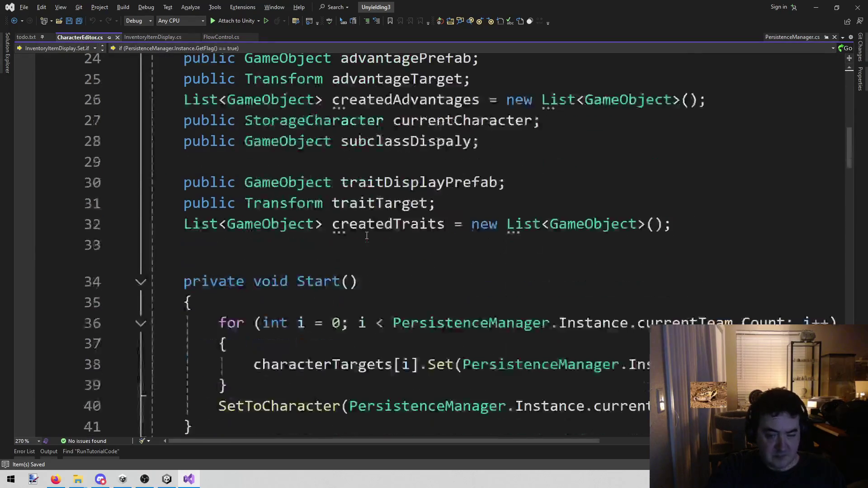
click(695, 221)
key(Return)
key(Return)
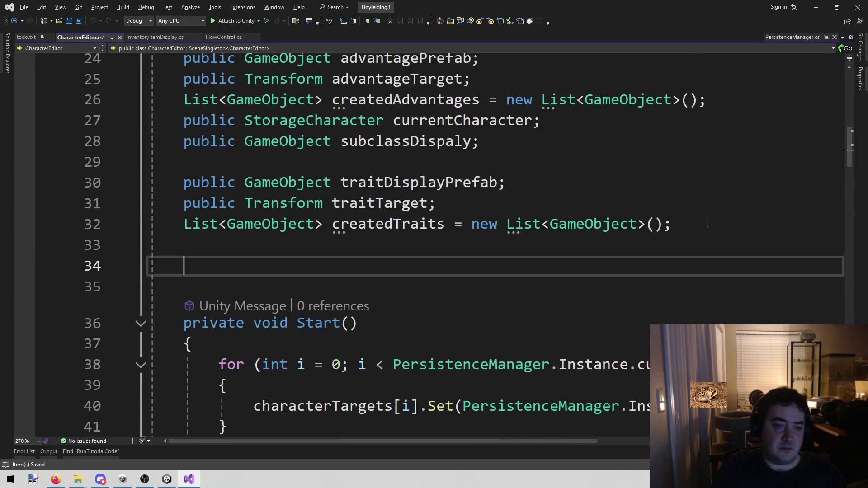
text(publ)
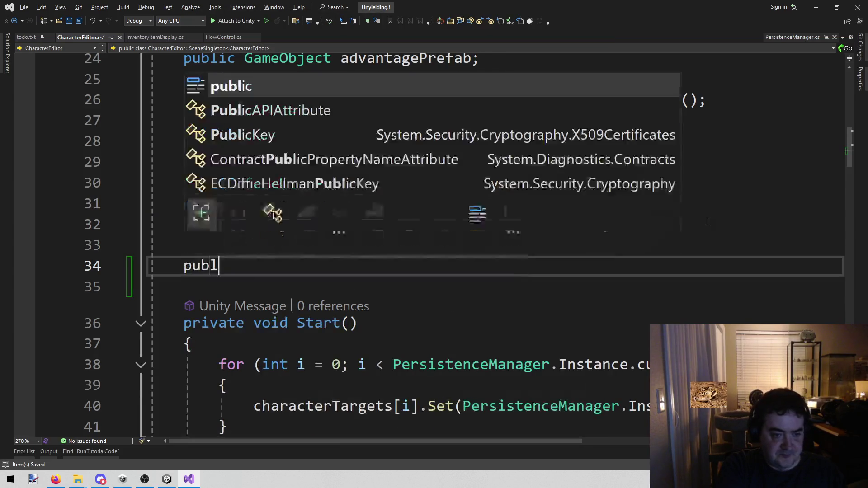
text(ic GameObject )
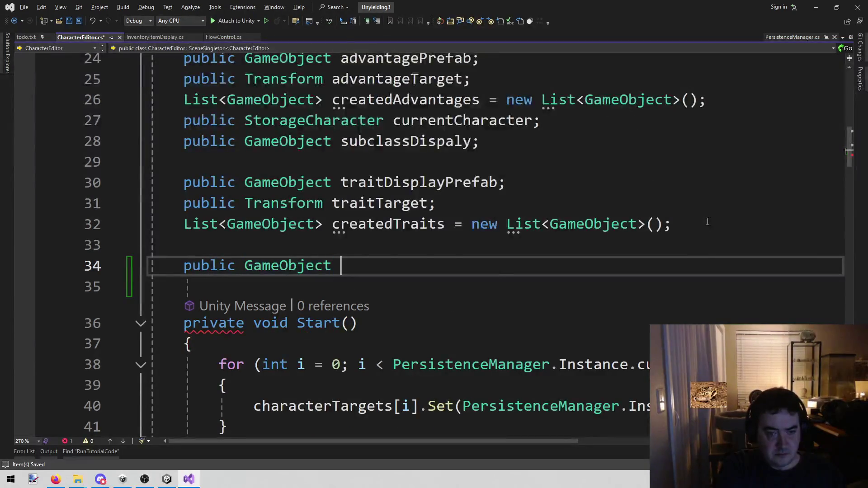
text(addButton;)
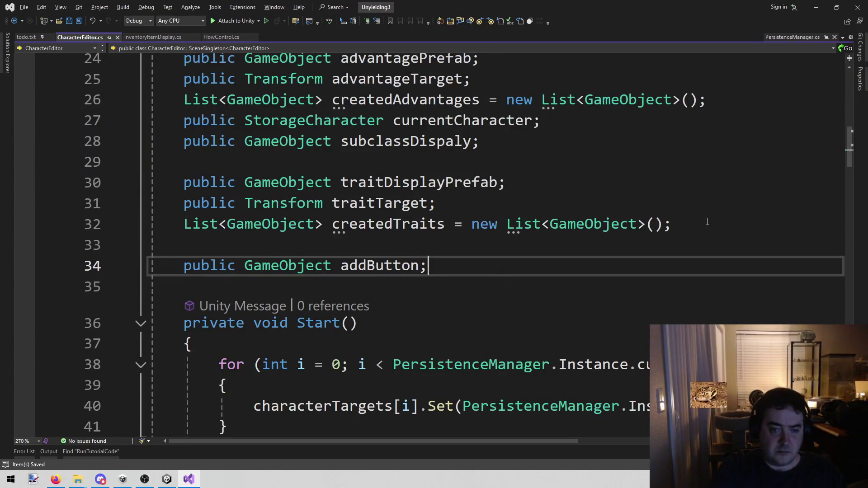
- In Start, set addButton.SetActive(!...GetFlag("AdvantagesLocked") == true) and save CharacterEditor.cs
key(ctrl+minus)
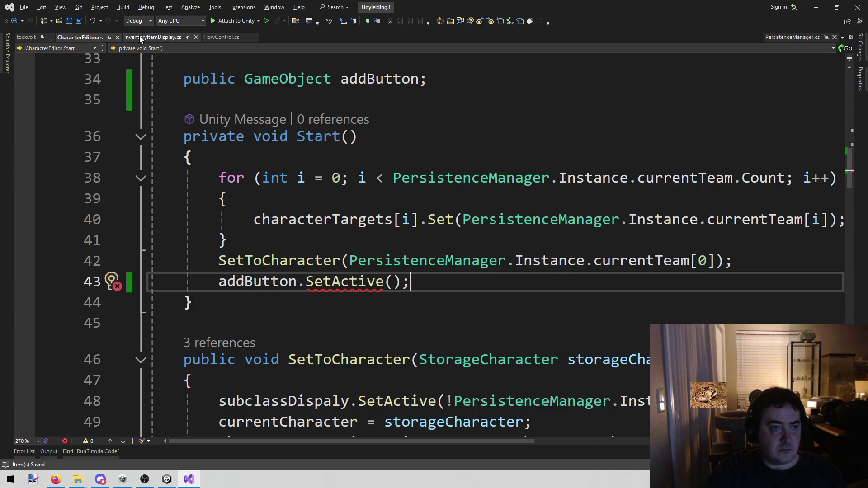
click(139, 36)
drag(254, 257, 804, 262)
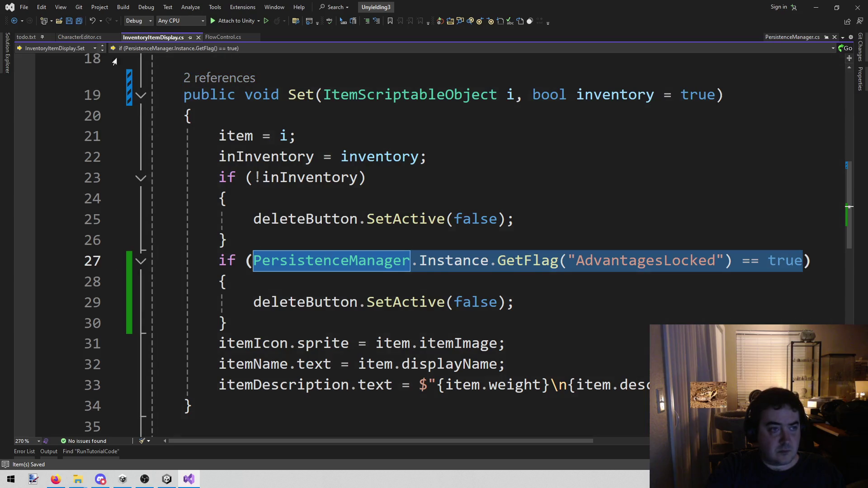
click(79, 37)
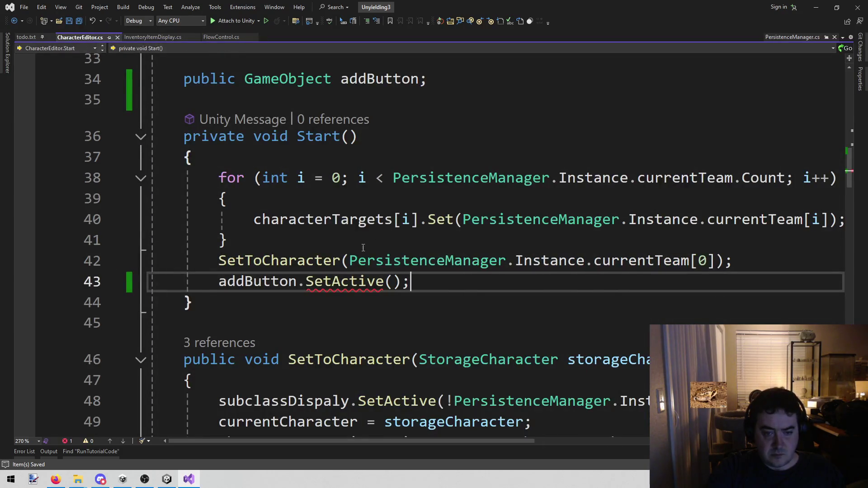
key(Up)
key(Up)
key(Up)
click(392, 281)
key(ctrl+v)
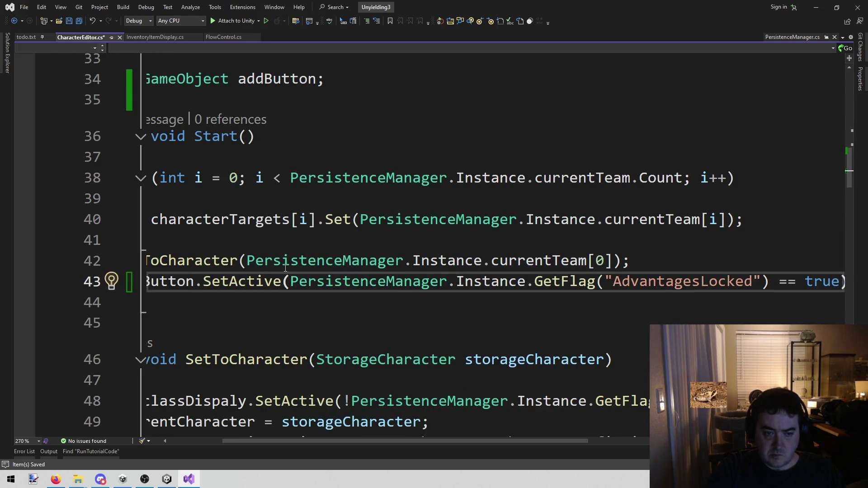
click(289, 282)
text(!)
key(End)
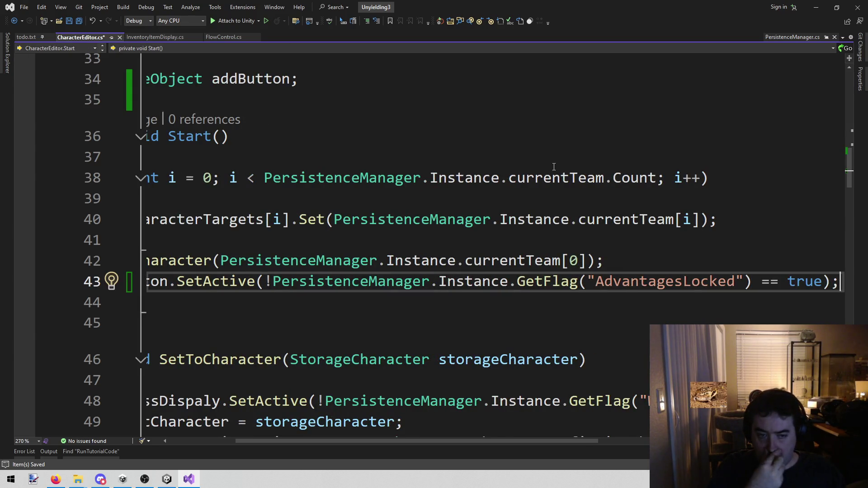
key(Home)
key(ctrl+s)
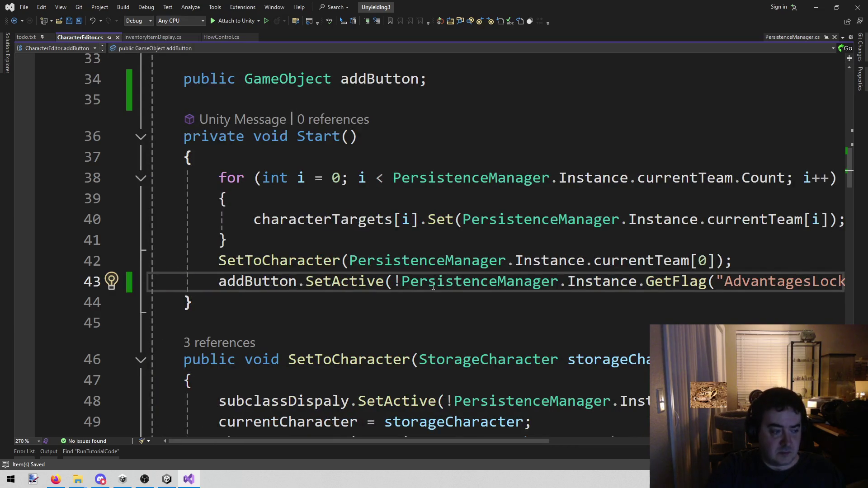
click(167, 479)
click(418, 27)
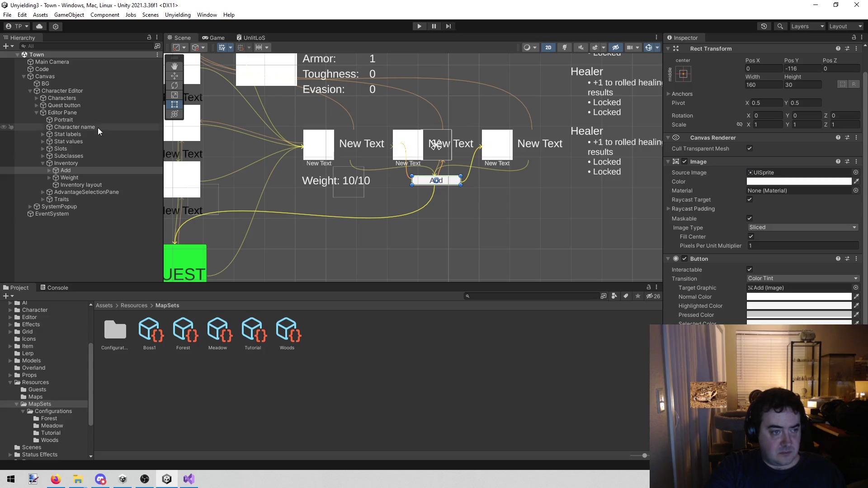
click(94, 91)
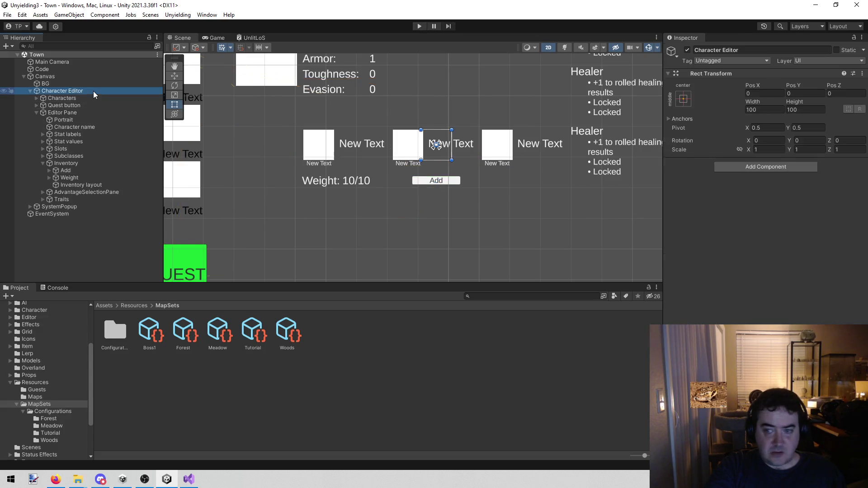
click(59, 69)
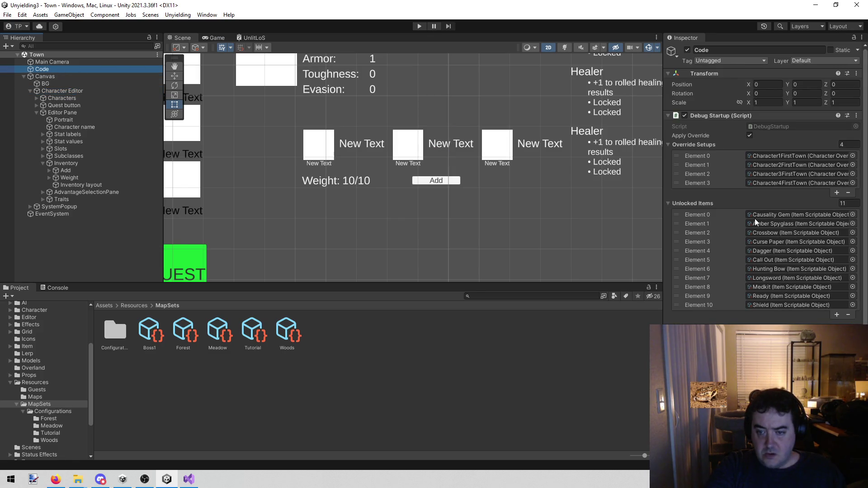
scroll(755, 218, down, 5)
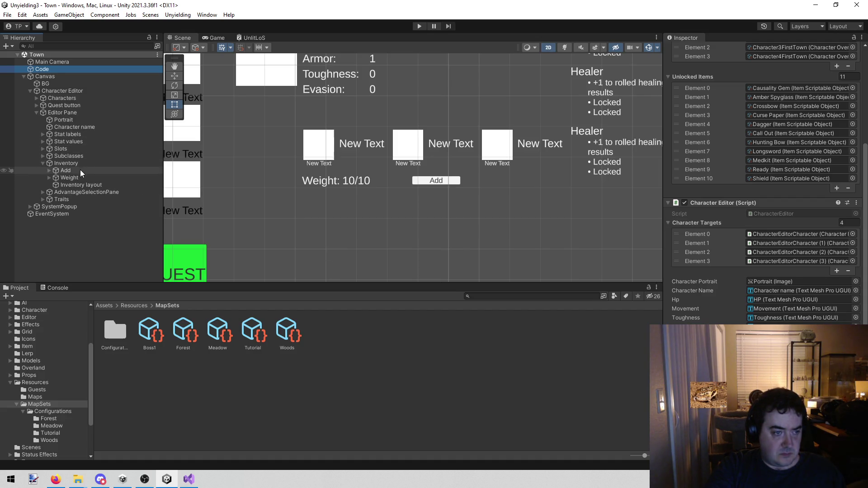
drag(79, 169, 796, 335)
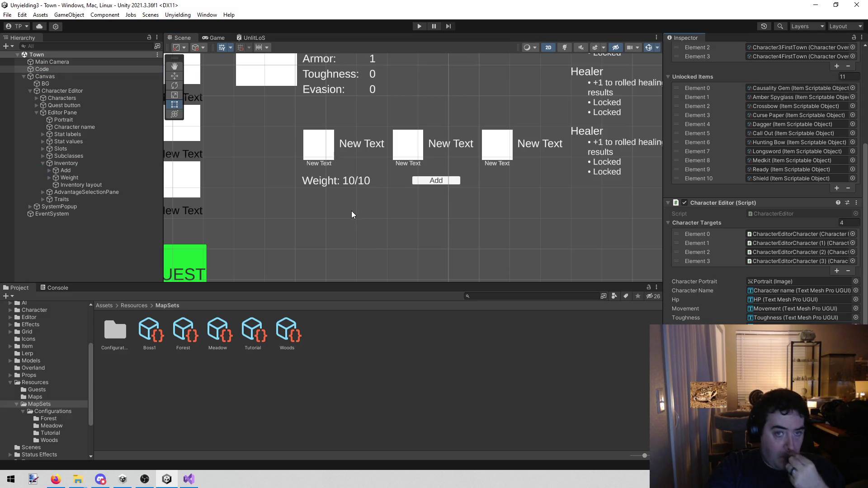
click(182, 17)
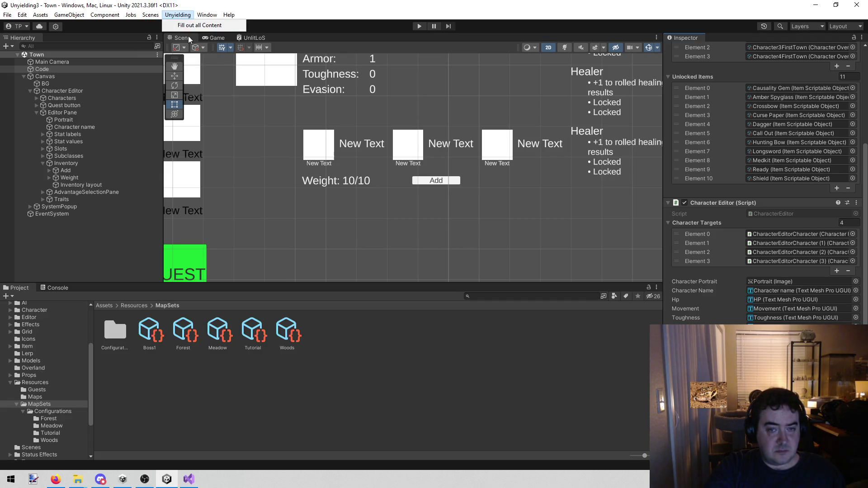
click(397, 267)
scroll(403, 255, down, 1)
- Play-test by viewing Dane, David and Lenette on the party screen, then stop and open Scenes menu
click(419, 26)
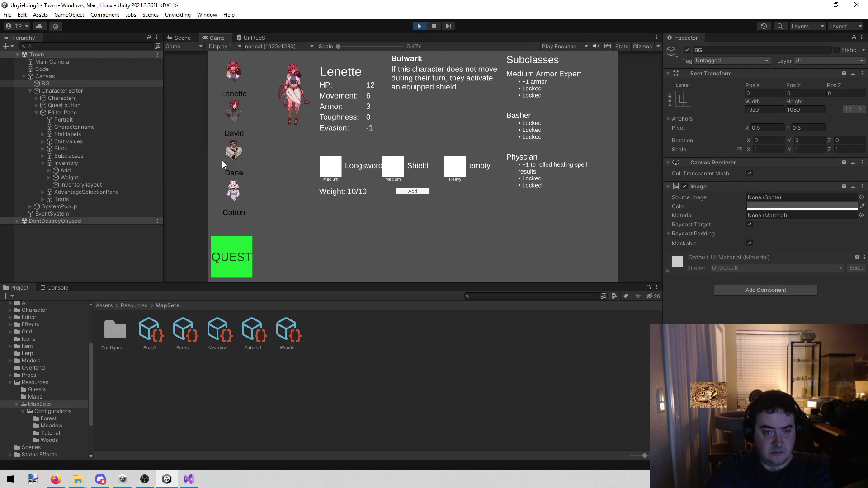
click(222, 161)
click(230, 116)
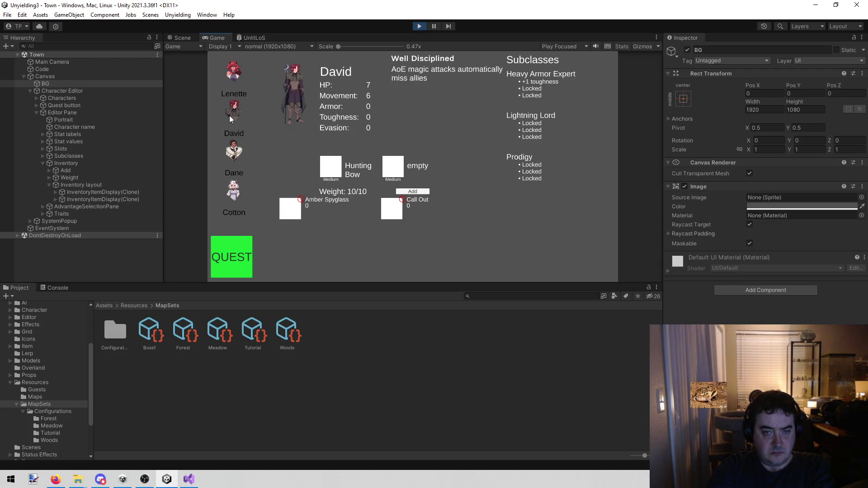
click(237, 72)
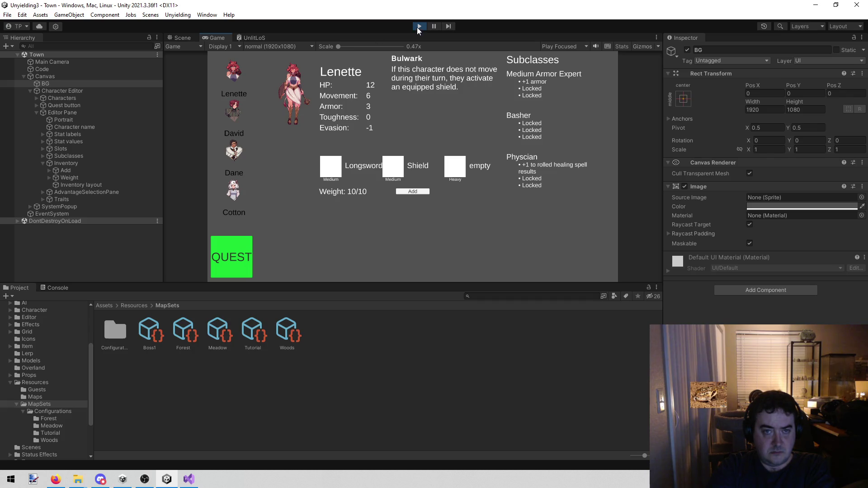
click(418, 26)
click(155, 15)
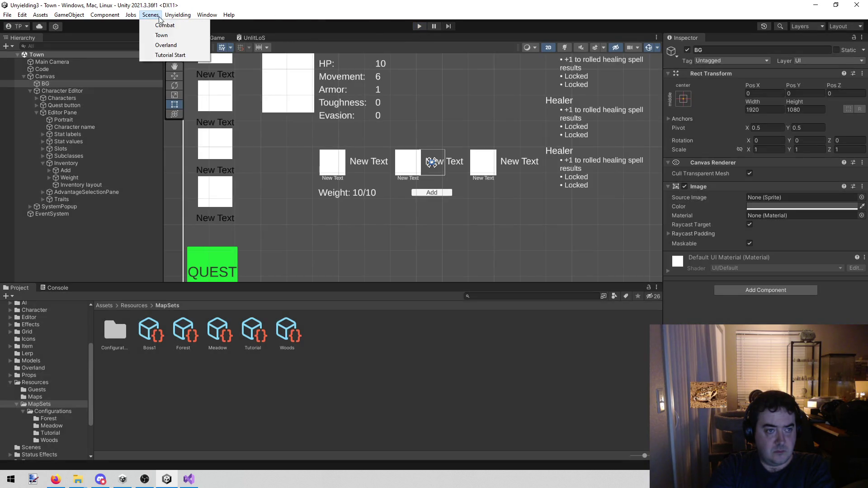
- Play the Tutorial Start scene through the combat Victory and New Items screens back to Town
click(170, 55)
click(418, 26)
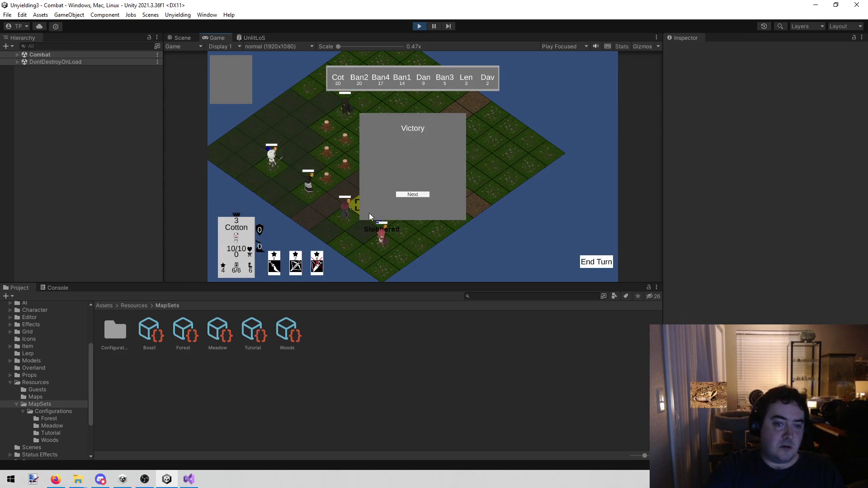
click(405, 195)
click(416, 202)
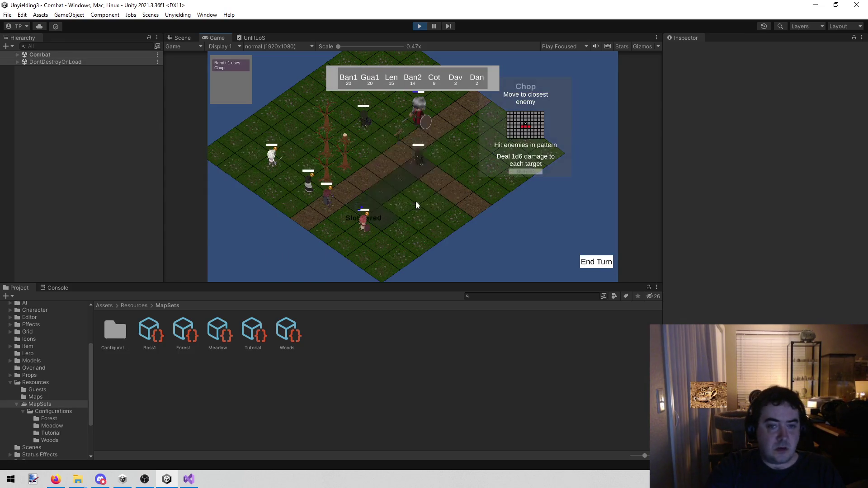
click(417, 193)
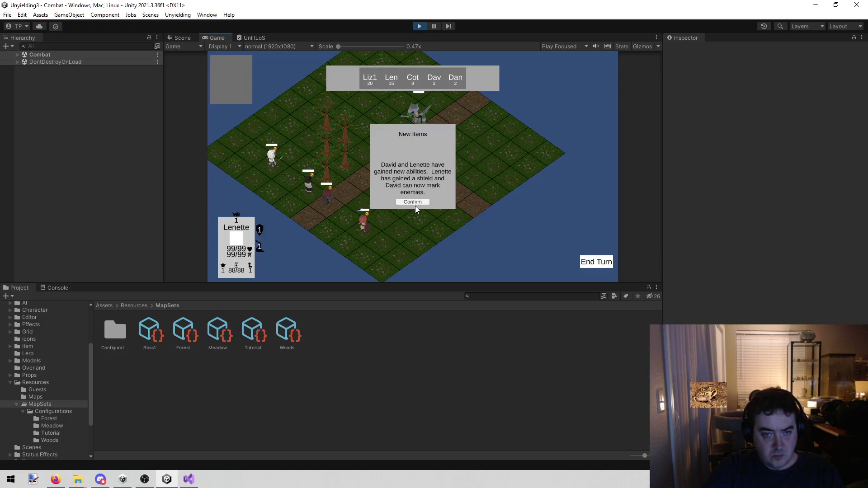
click(414, 203)
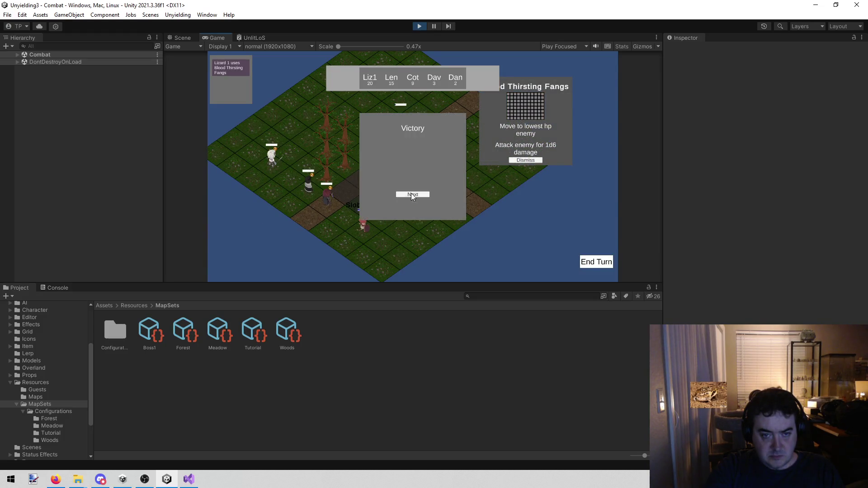
click(412, 193)
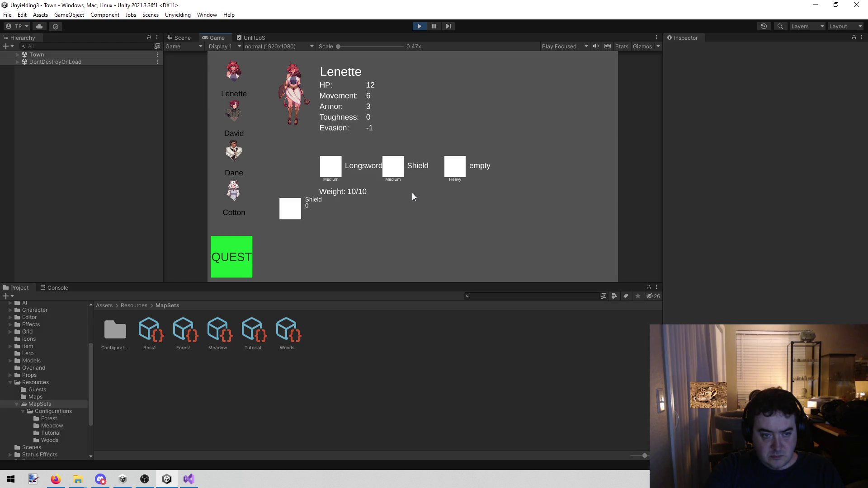
- Check each party member's inventory, ending on Lenette's stats and items
click(229, 109)
click(238, 151)
click(243, 193)
click(239, 153)
click(238, 107)
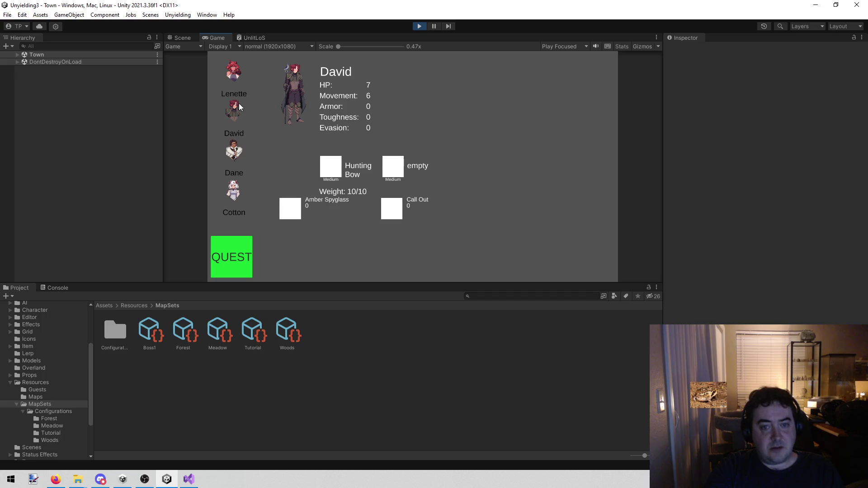
click(245, 81)
- Stop Play mode and bring up todo.txt in Visual Studio
click(422, 26)
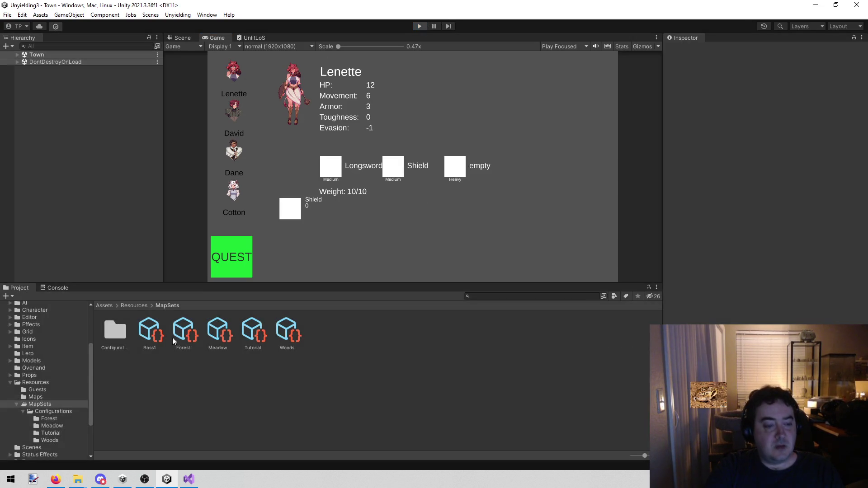
click(189, 479)
click(27, 37)
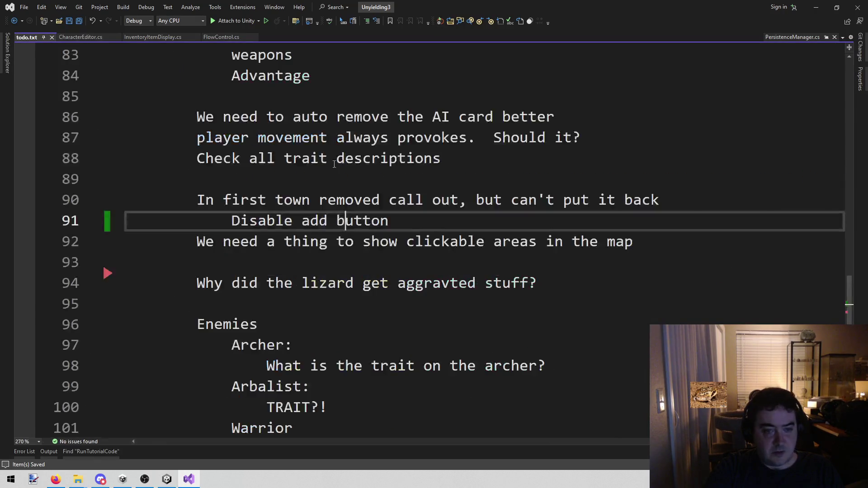
- Delete the 'call out' and 'Disable add button' lines from todo.txt and save it
drag(389, 220, 89, 195)
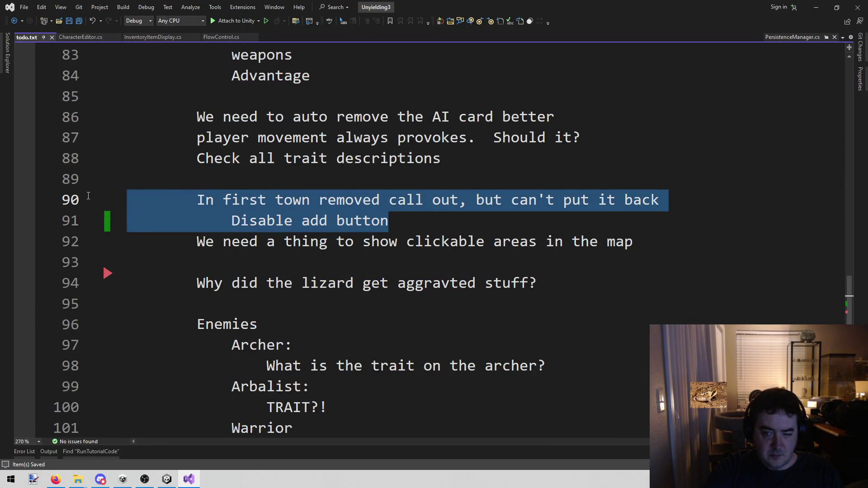
key(BackSpace)
key(BackSpace)
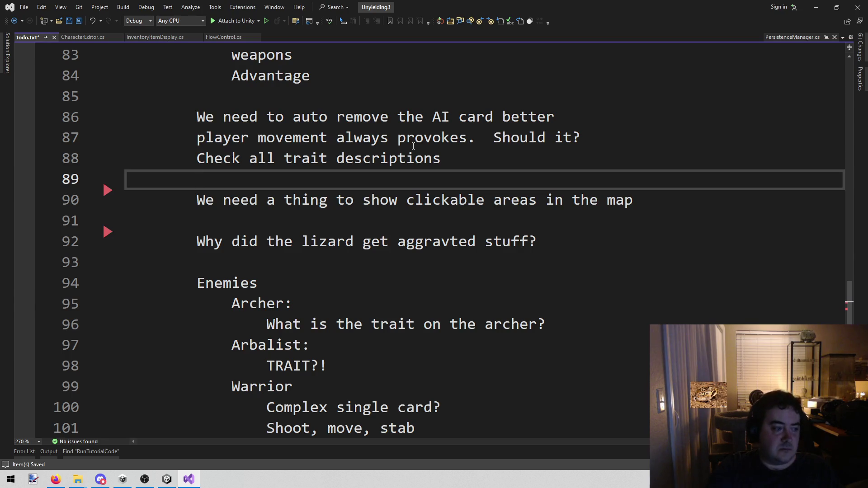
click(569, 135)
key(ctrl+s)
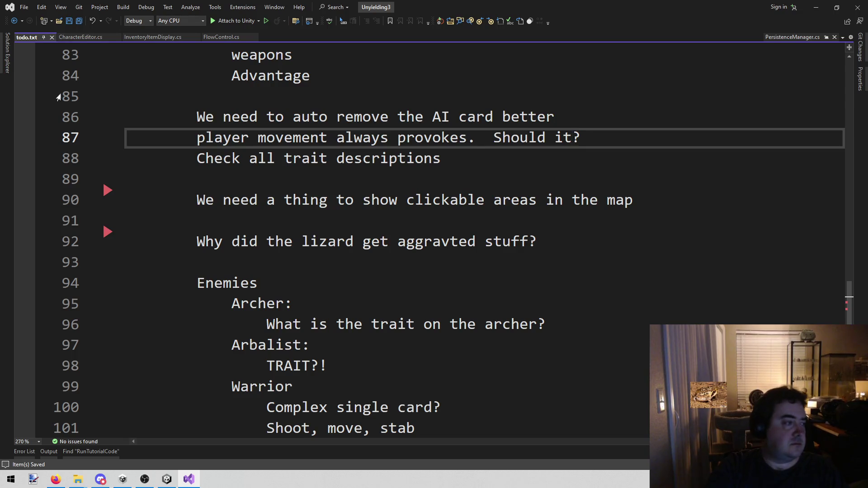
key(alt+Tab)
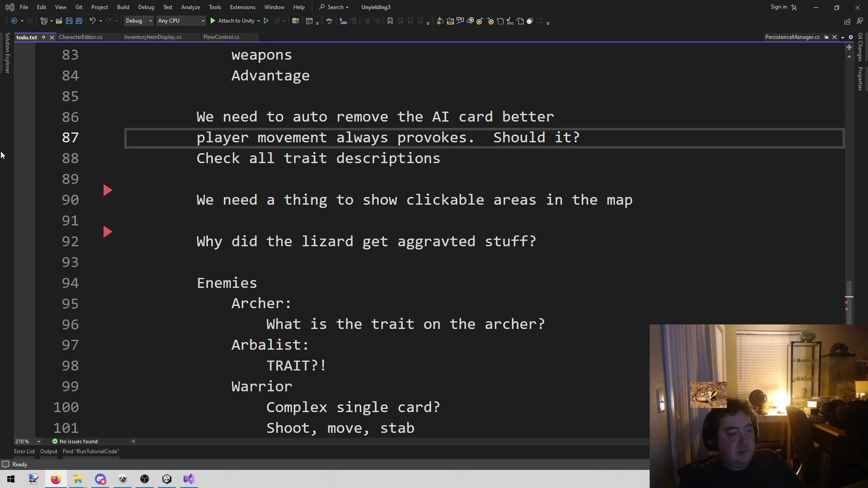
- Bring the Unity Editor with the TutorialStart scene back to the front
click(162, 486)
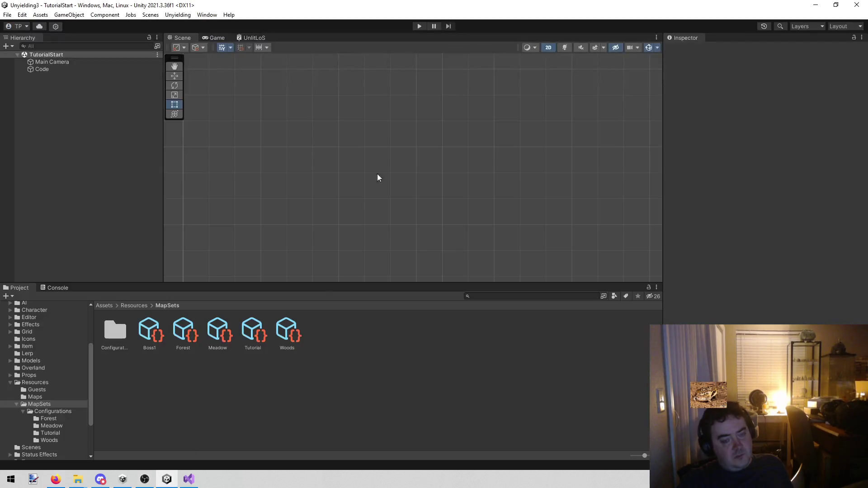
- Run the game from TutorialStart, then view the Forest and Meadow MapSet assets in the Inspector
drag(91, 377, 91, 411)
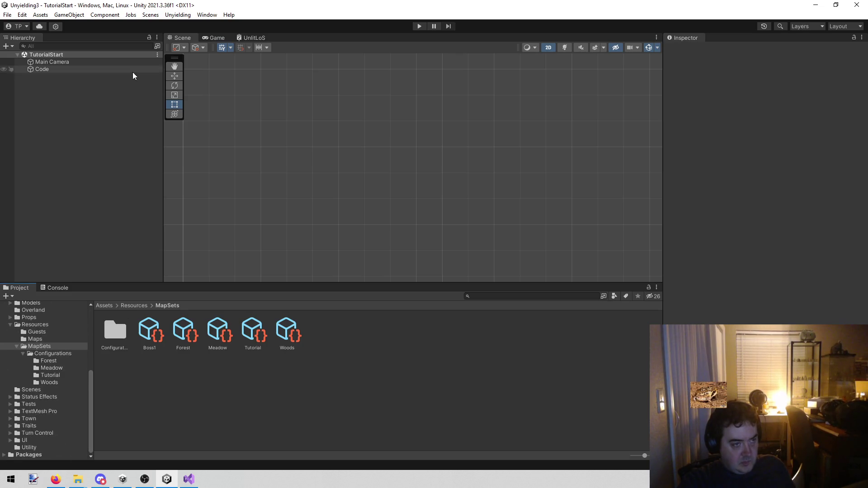
click(167, 15)
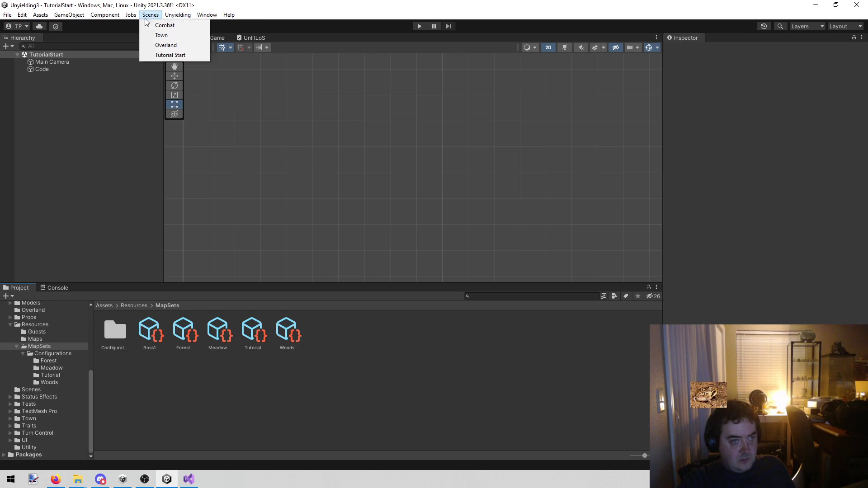
click(391, 48)
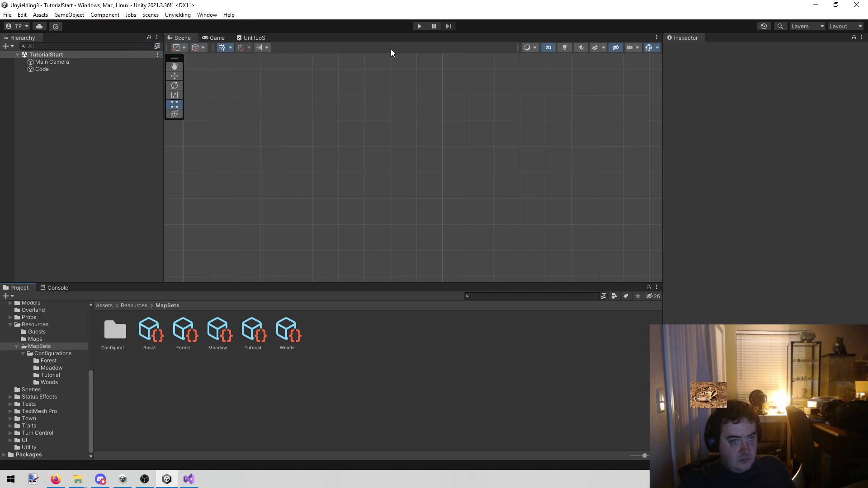
click(419, 27)
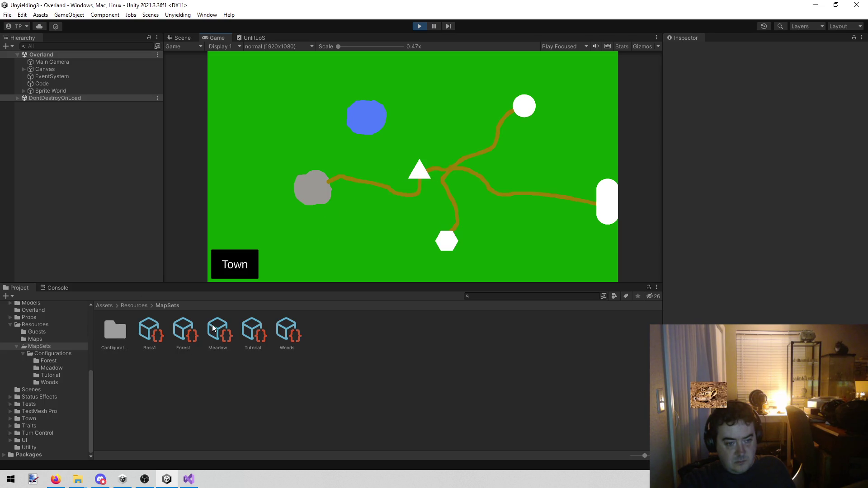
click(180, 328)
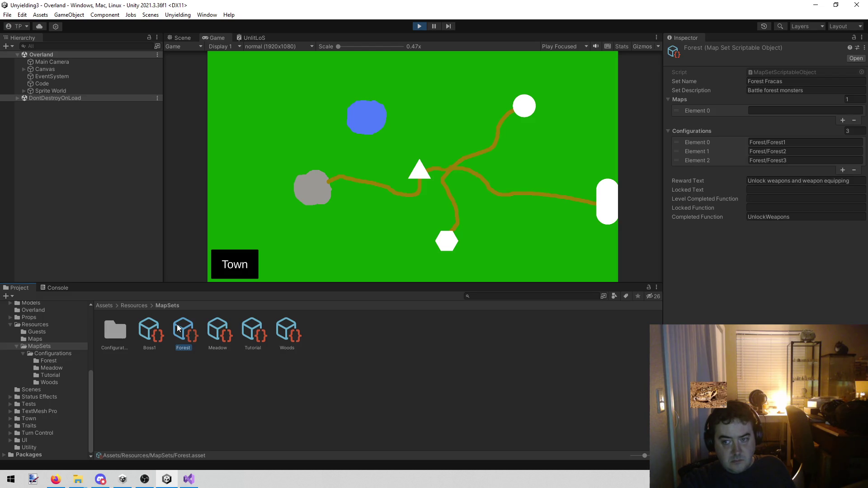
click(219, 336)
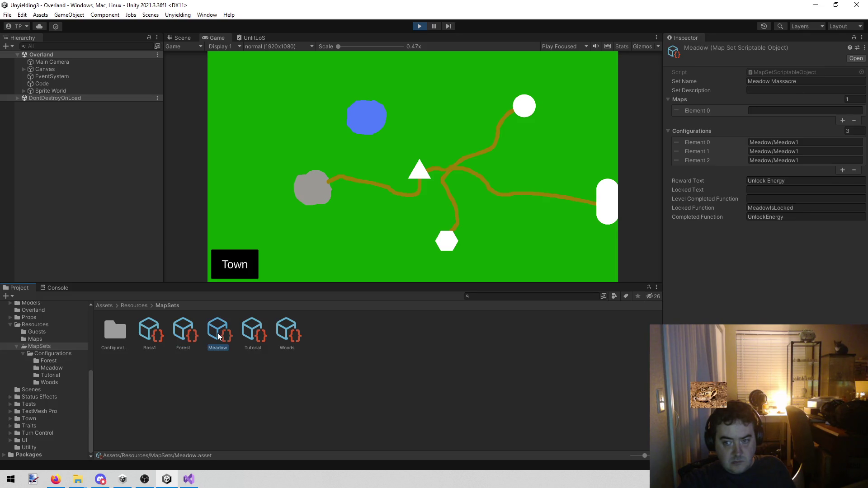
click(252, 339)
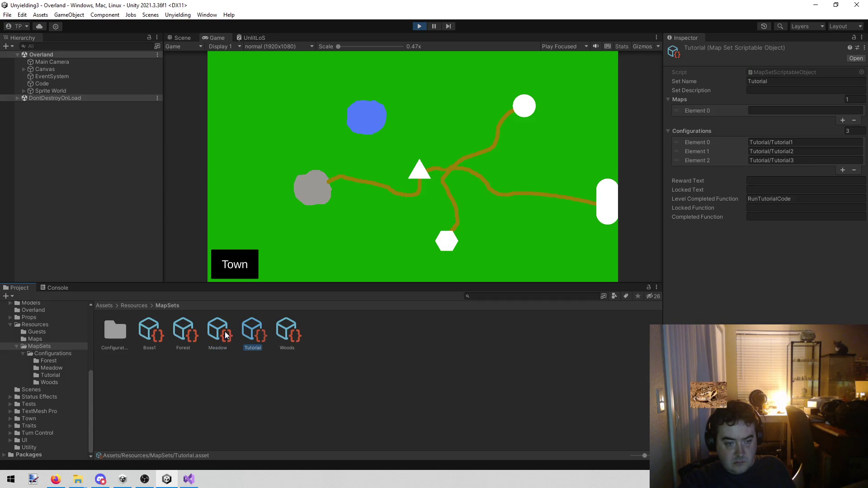
click(286, 334)
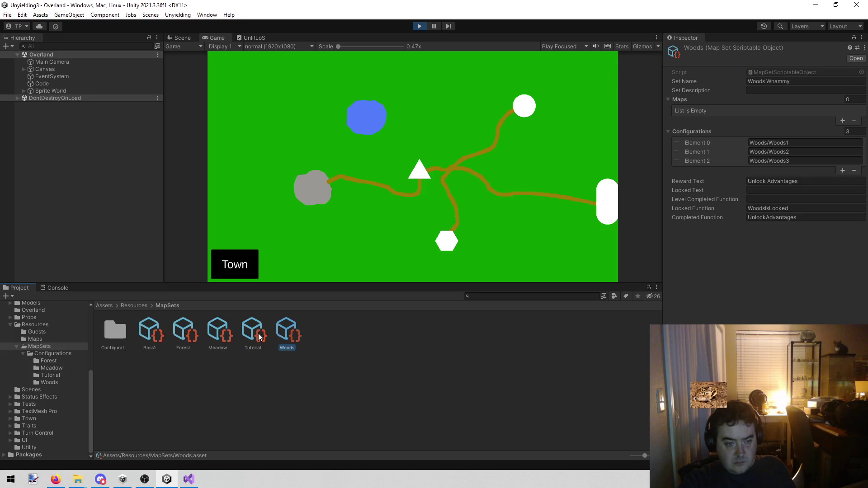
click(190, 338)
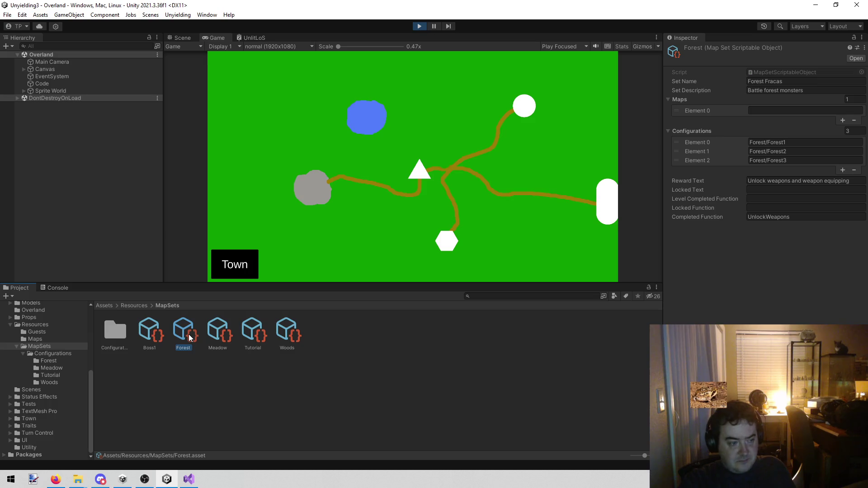
click(210, 333)
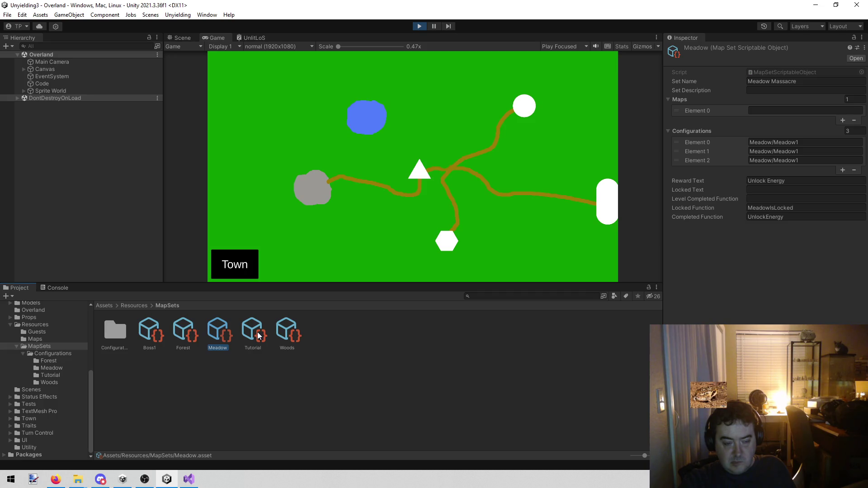
click(183, 330)
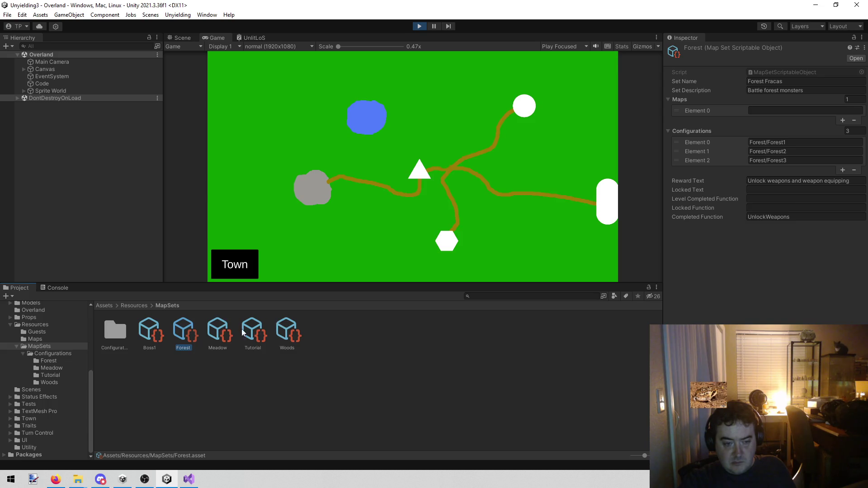
click(217, 333)
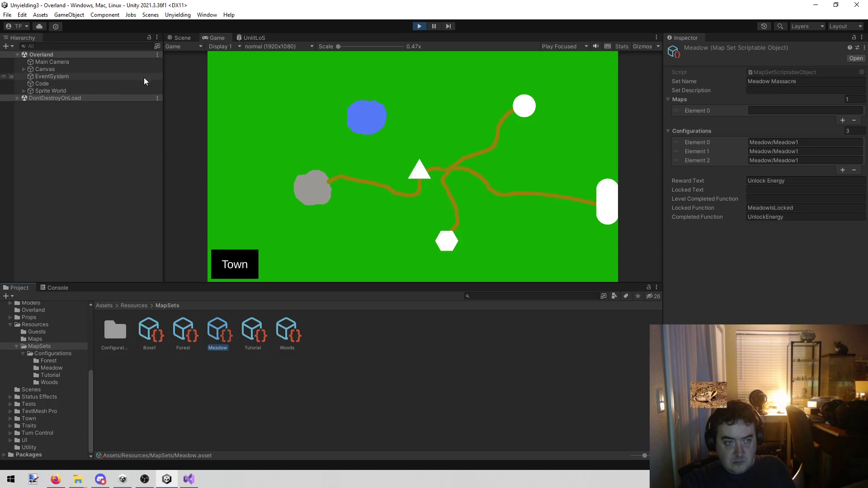
- Switch to the Scene view and centre the Overland map, selecting the event buttons
click(173, 36)
scroll(403, 122, down, 4)
scroll(360, 188, up, 6)
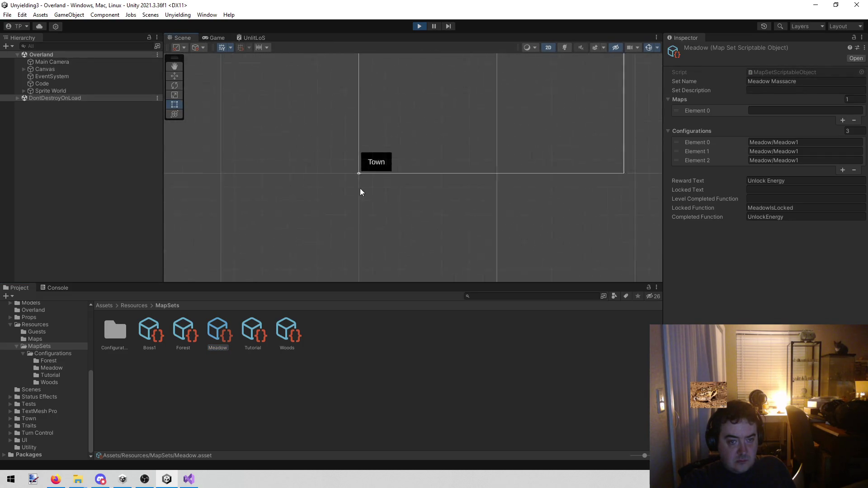
scroll(357, 170, up, 10)
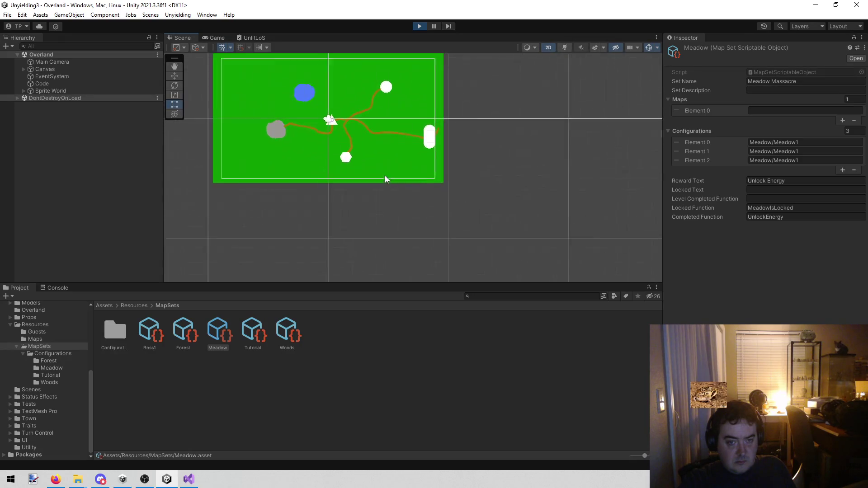
click(428, 140)
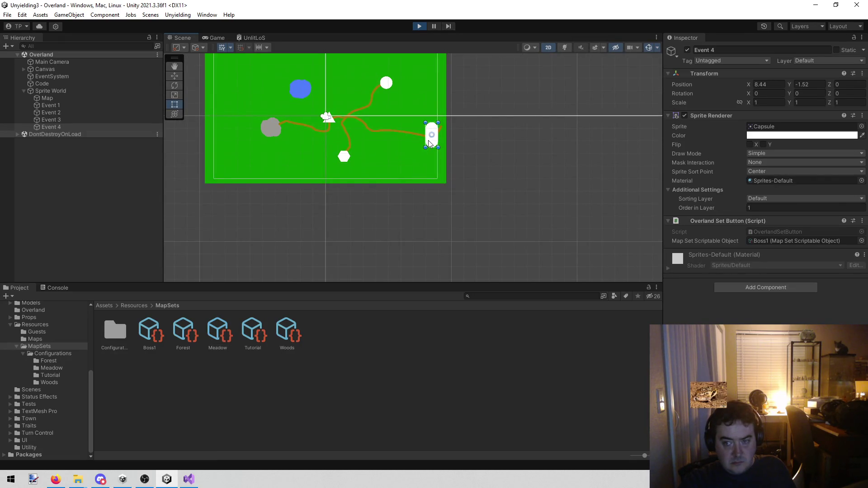
click(80, 119)
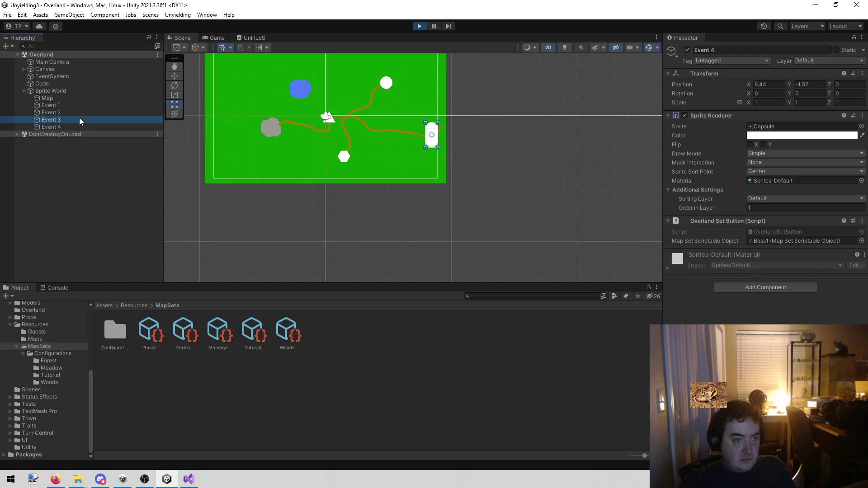
click(75, 127)
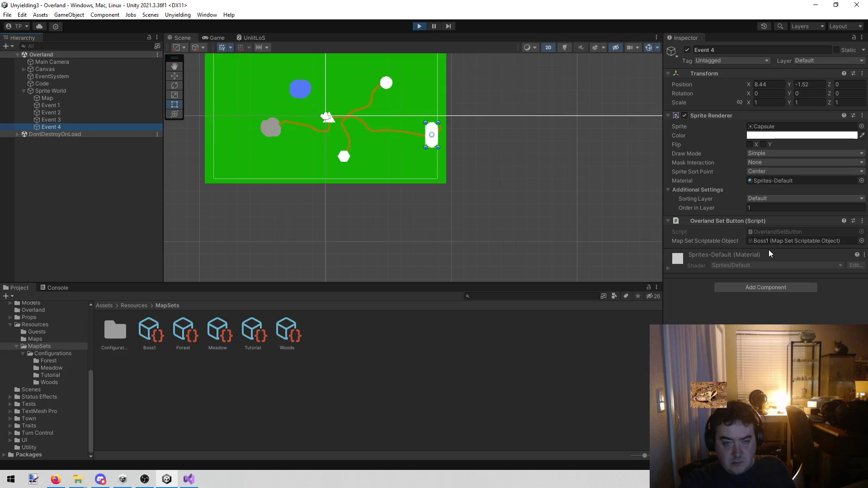
drag(337, 176, 394, 220)
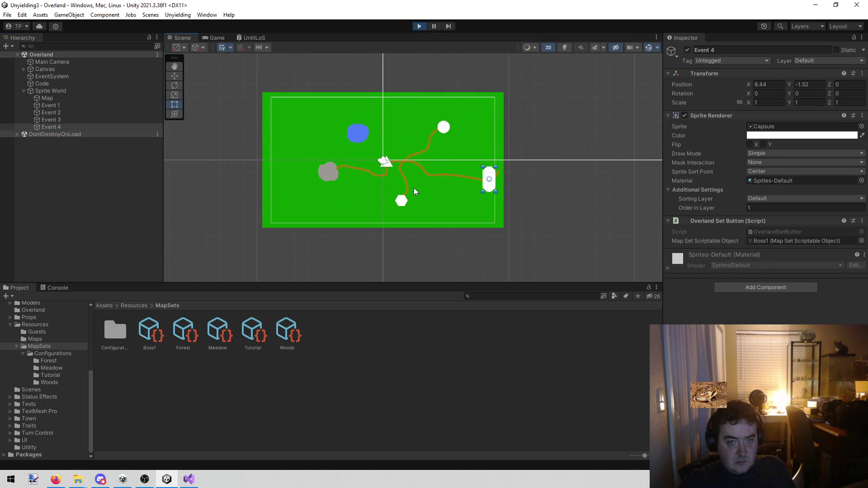
scroll(414, 187, up, 1)
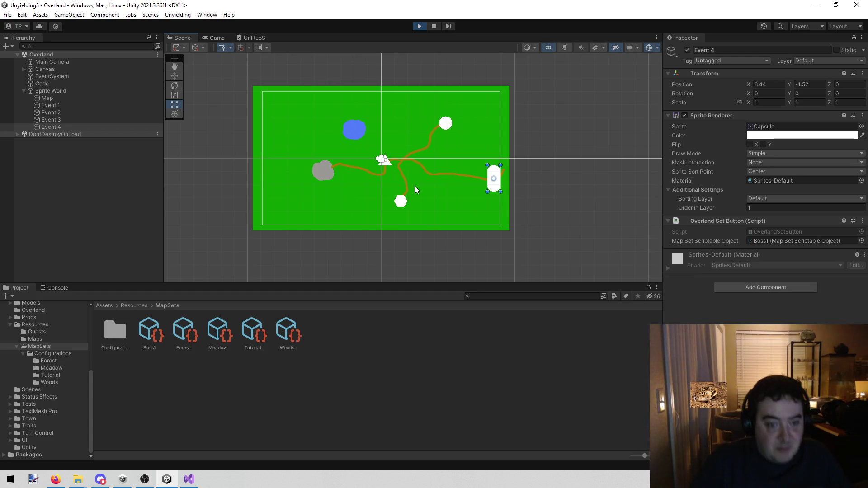
- Compare the Map Set fields of Events 1–4 against the Boss1 and Forest assets
click(119, 105)
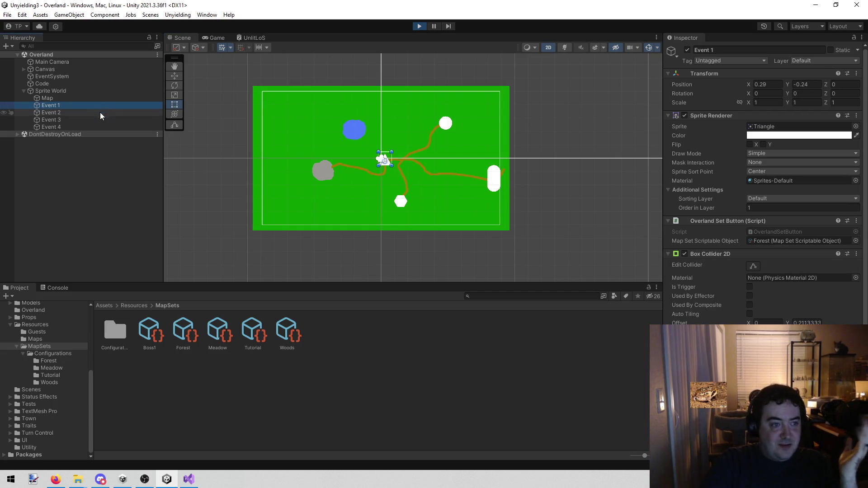
click(82, 111)
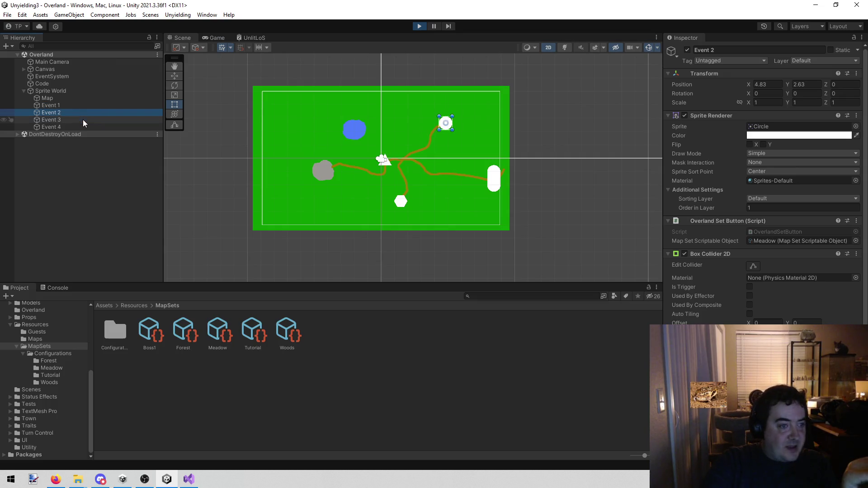
click(80, 108)
click(80, 113)
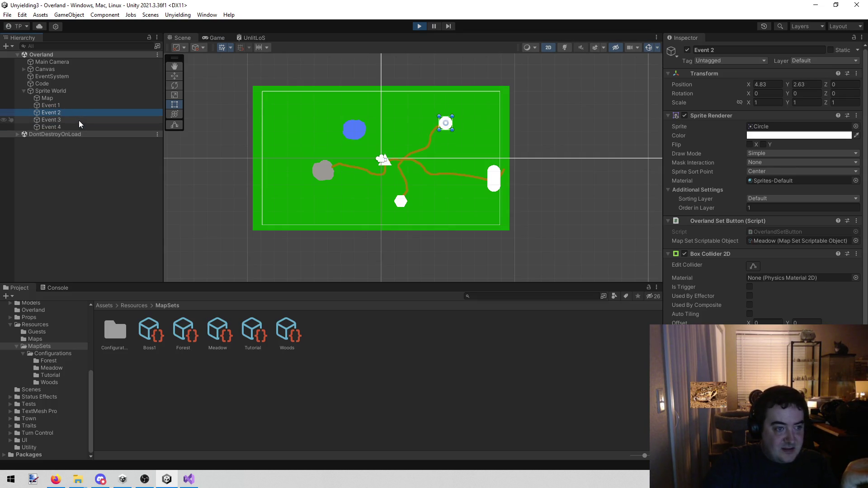
click(79, 126)
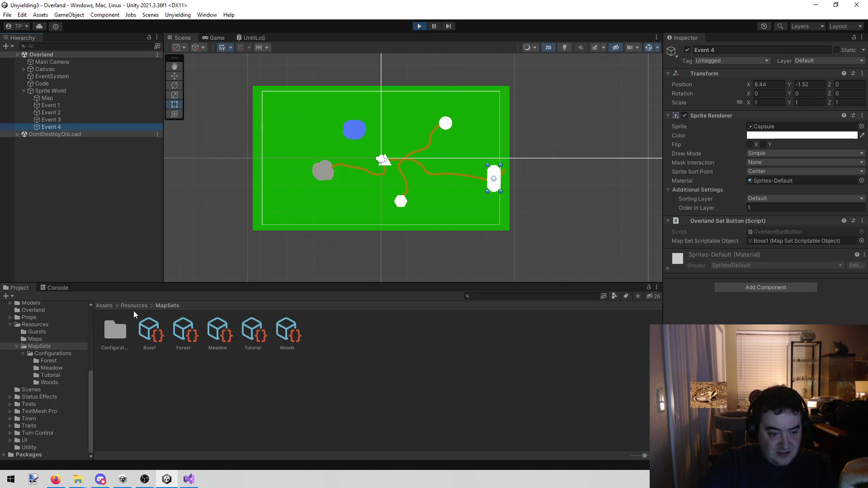
click(145, 328)
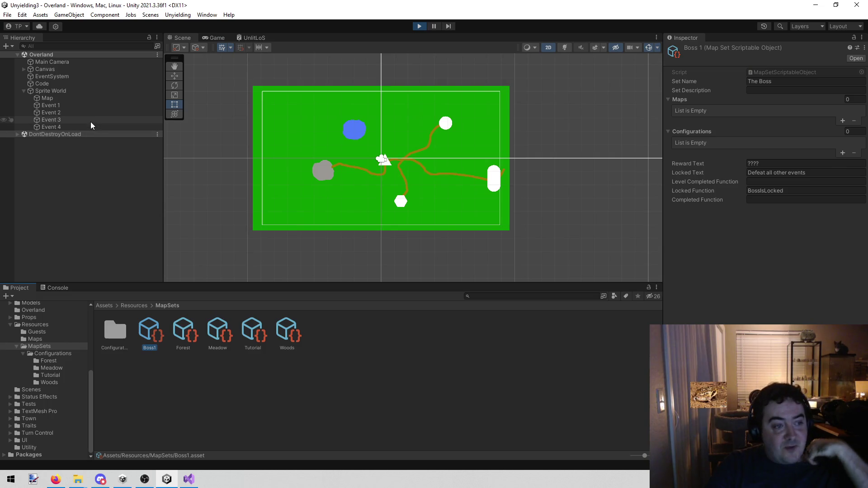
click(91, 107)
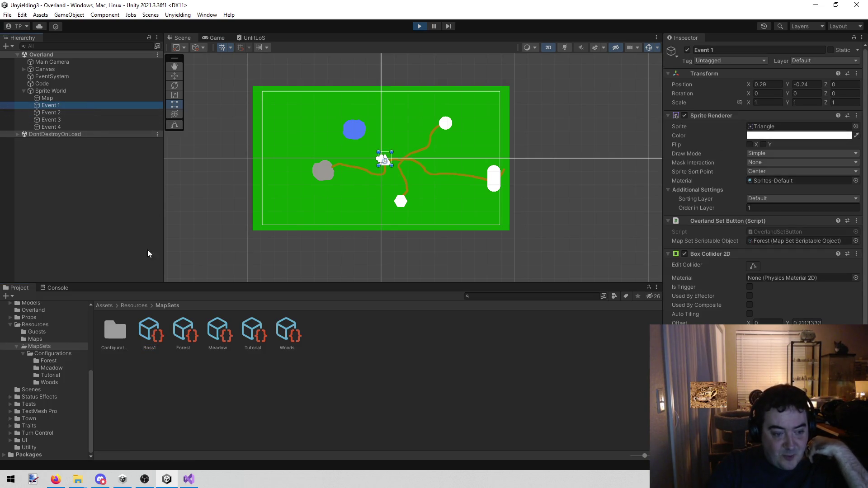
click(189, 337)
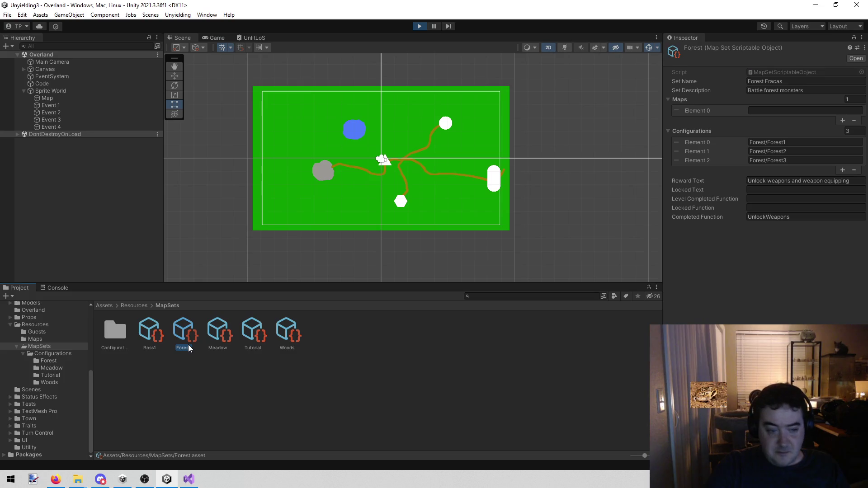
- Rename Event 1 to Forest and Event 2 to Meadow
click(61, 105)
click(732, 50)
text(Forest)
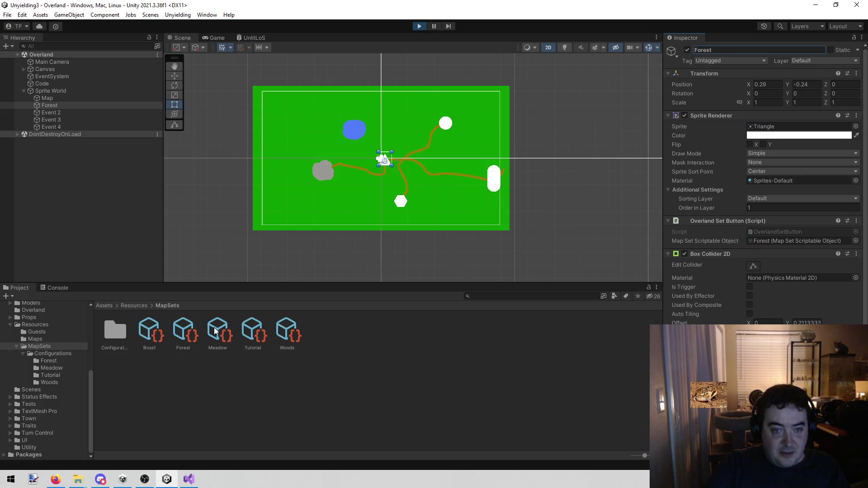
click(59, 111)
click(219, 337)
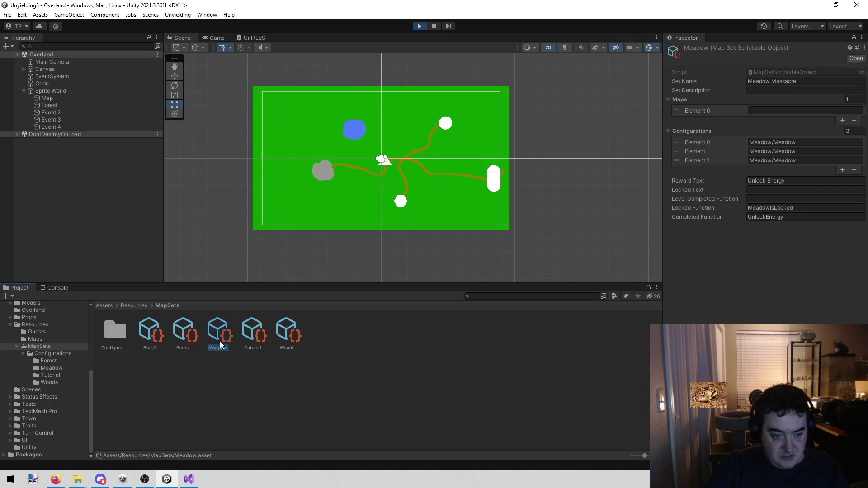
click(58, 112)
click(707, 47)
text(Meadow)
key(Return)
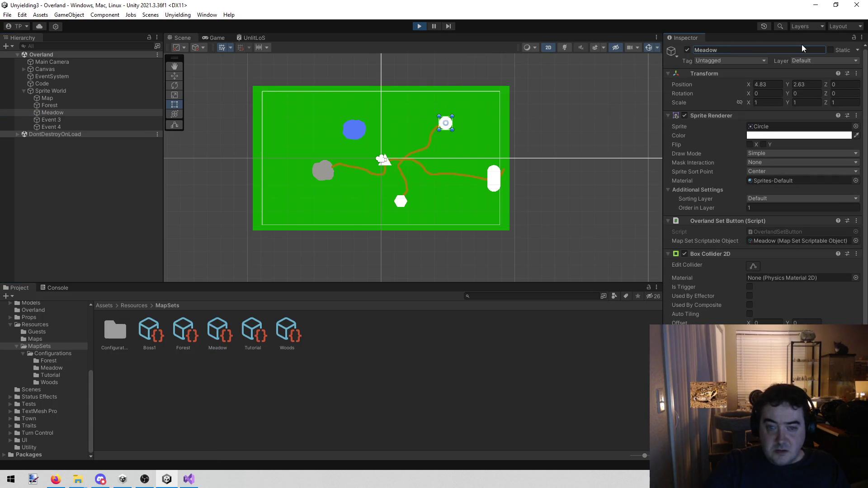
- Rename Event 3 to Woods and Event 4 to Boss1, matching their MapSet assets
click(289, 332)
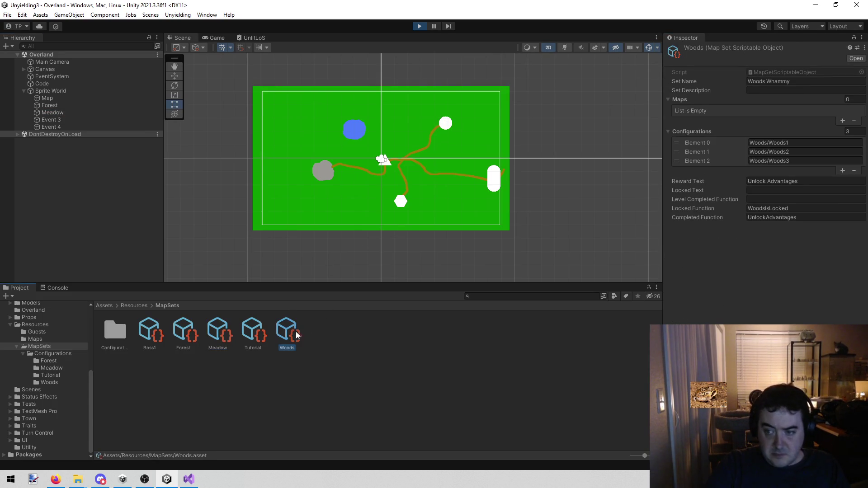
click(291, 347)
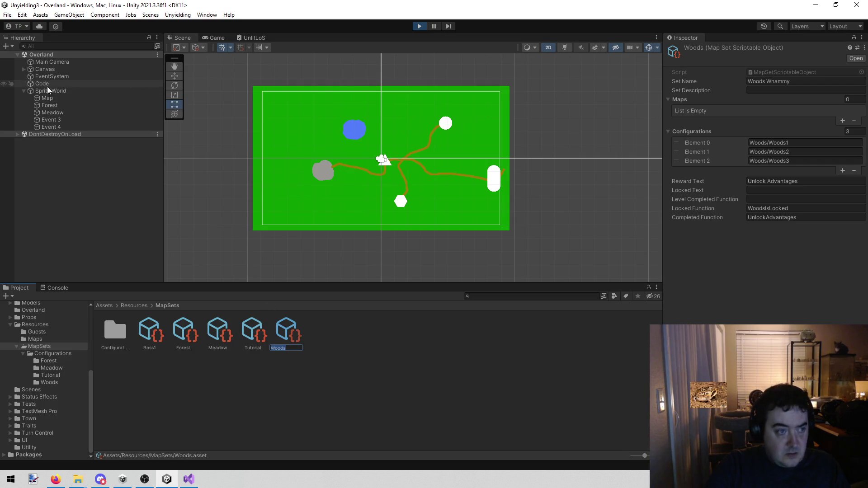
click(56, 119)
click(782, 50)
text(Woods)
key(Return)
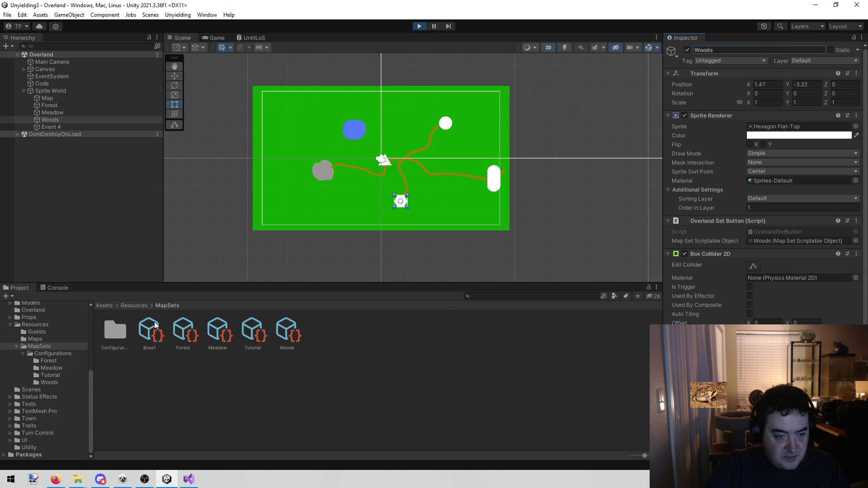
click(162, 345)
click(156, 349)
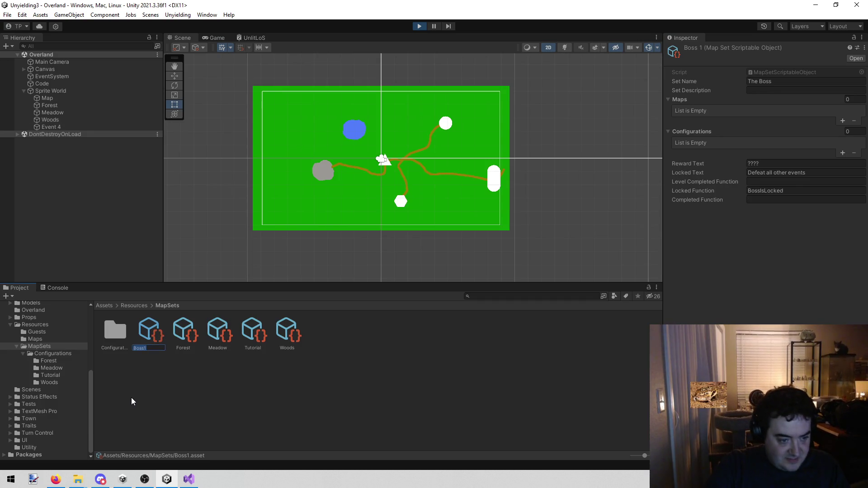
click(57, 126)
click(764, 47)
text(Boss1)
key(Return)
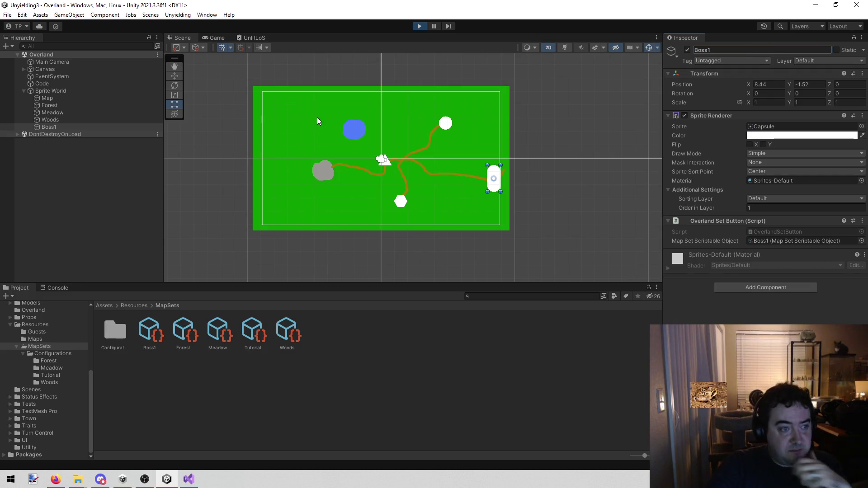
- Verify Map, Forest, Meadow, Woods and Boss1 in the Hierarchy, then switch to Firefox
click(104, 99)
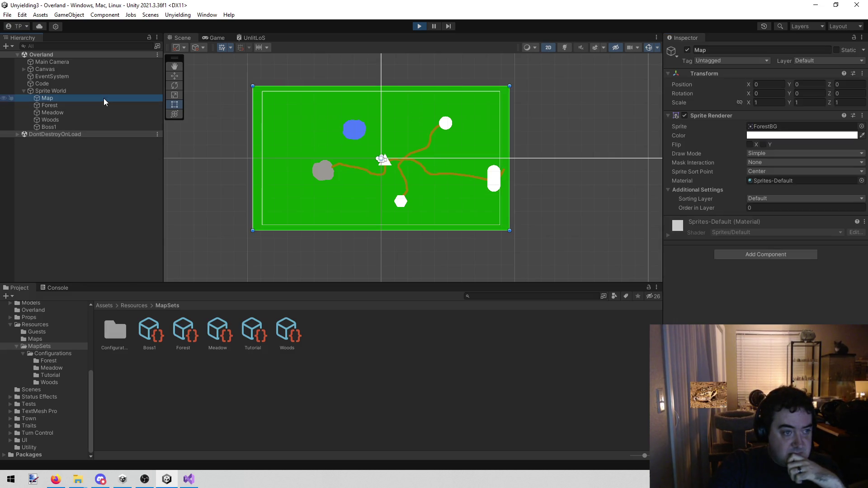
click(93, 105)
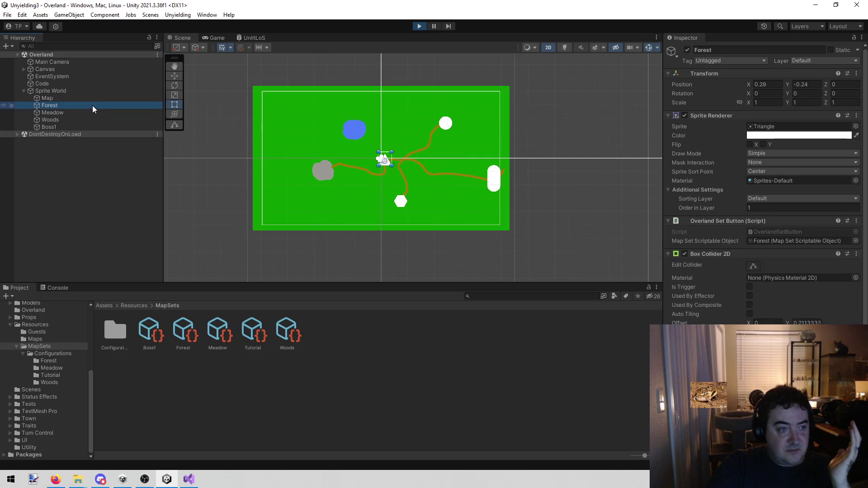
click(88, 112)
click(77, 119)
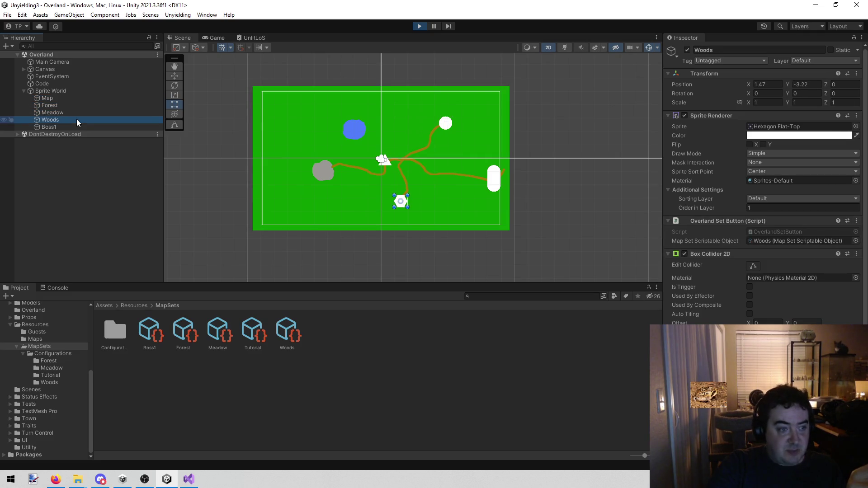
click(69, 128)
click(66, 120)
click(64, 112)
click(63, 105)
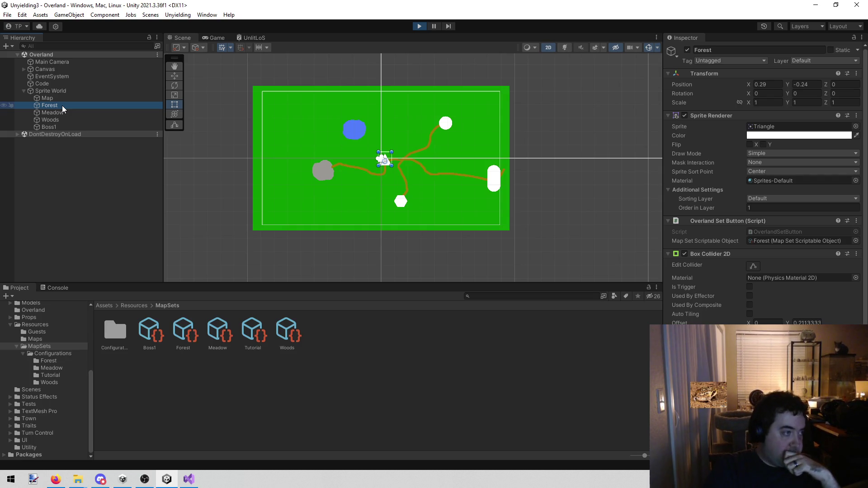
key(alt+Tab)
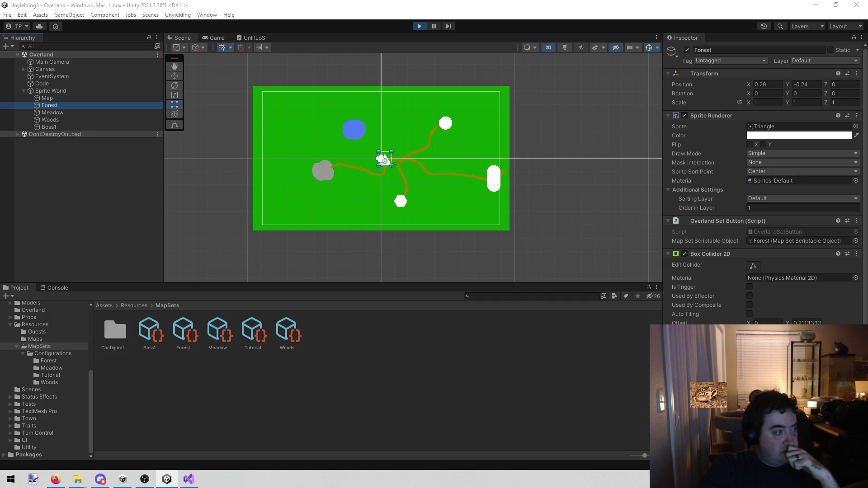
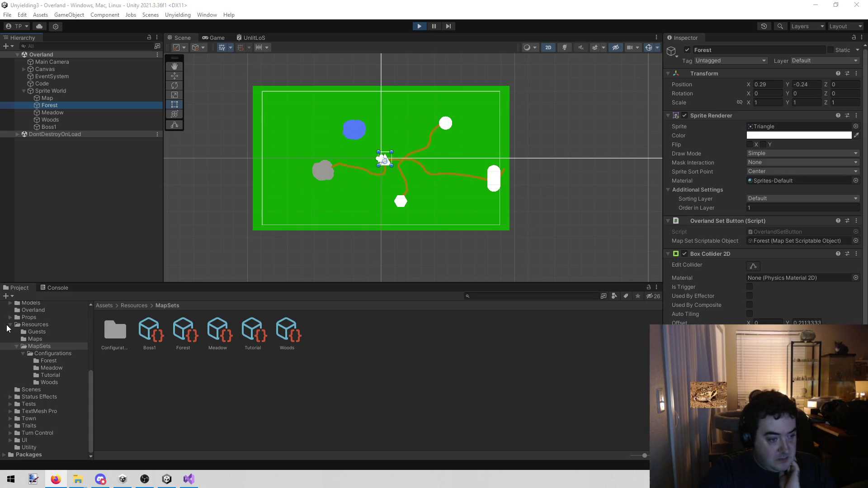
- Browse the project, inspecting the Code object and the existing Overland manager script, then clear the search
click(10, 325)
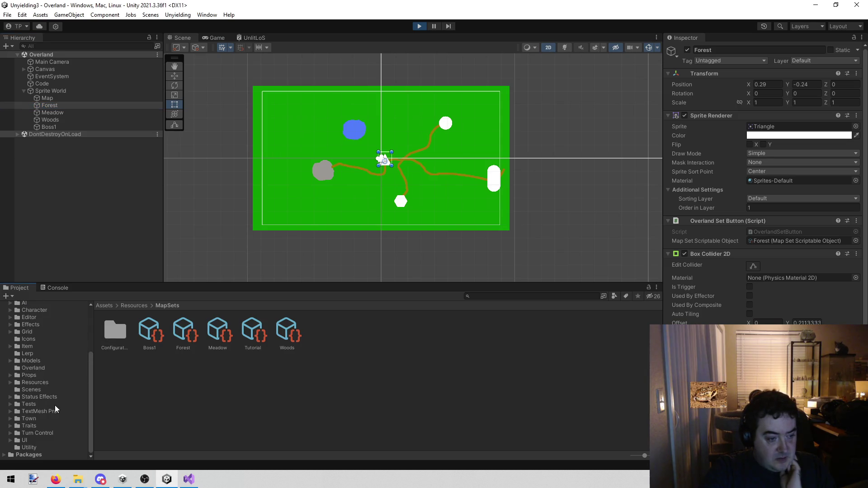
scroll(56, 406, up, 3)
click(92, 83)
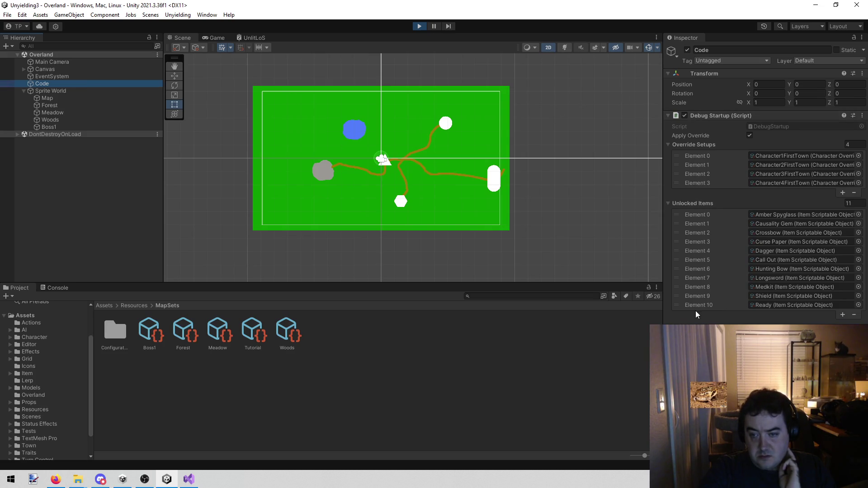
click(518, 296)
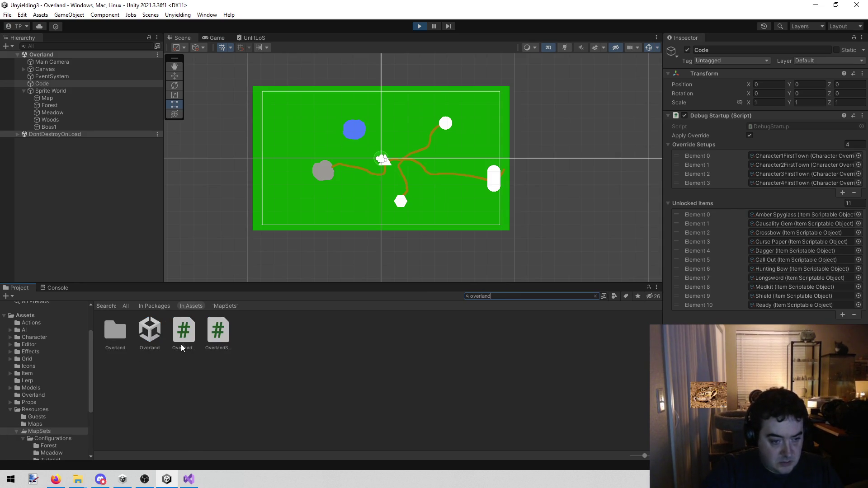
click(183, 344)
click(497, 298)
key(BackSpace)
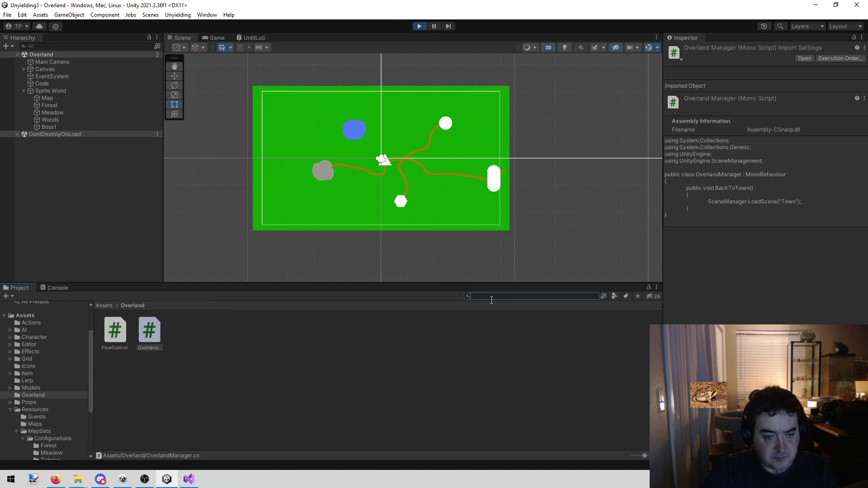
- Create a C# script named OverlandItem in the Overland folder and open it in Visual Studio
right_click(199, 345)
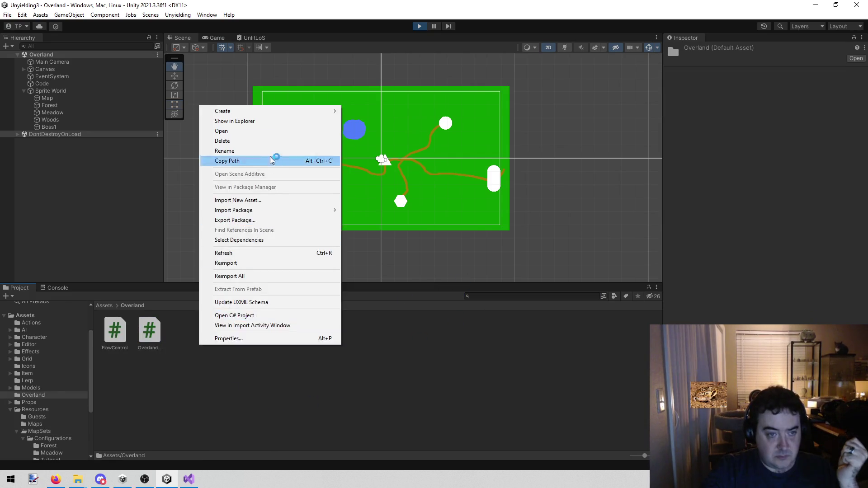
mouse_move(310, 103)
click(367, 42)
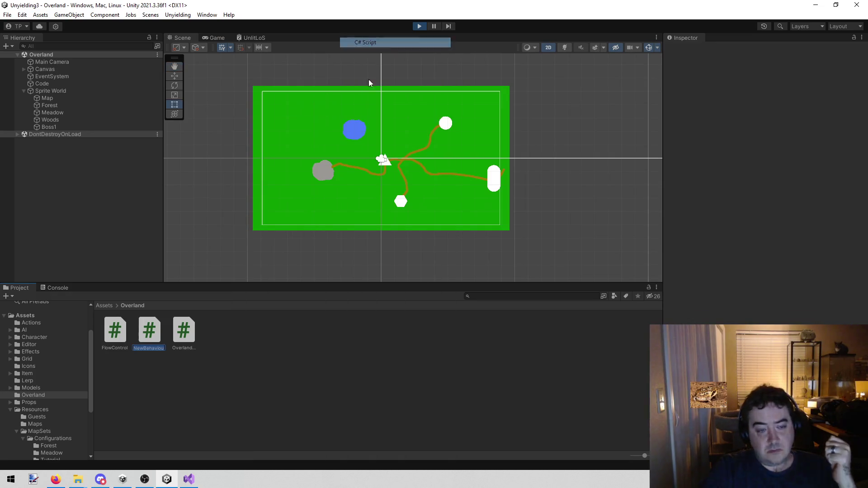
text(Overl)
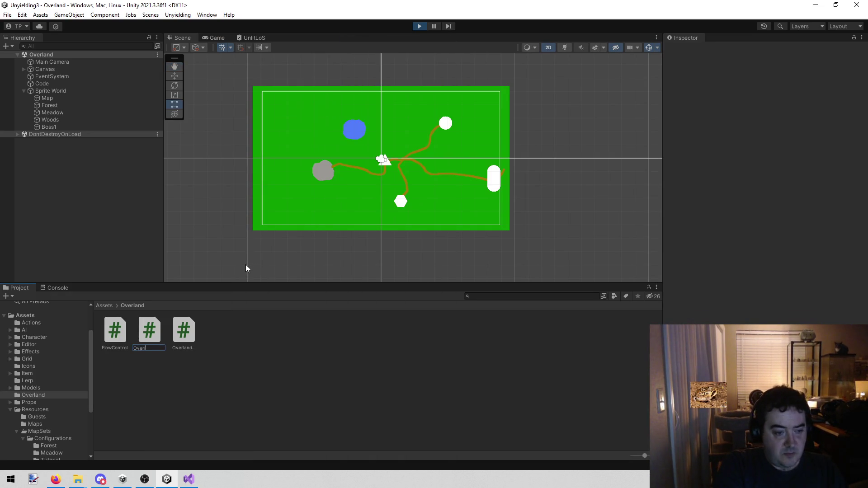
text(andItem)
key(Return)
click(203, 425)
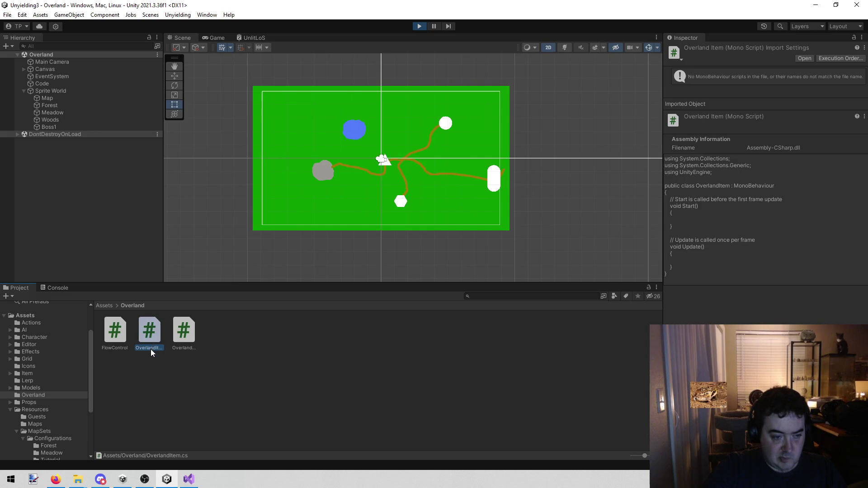
double_click(149, 332)
scroll(222, 211, down, 2)
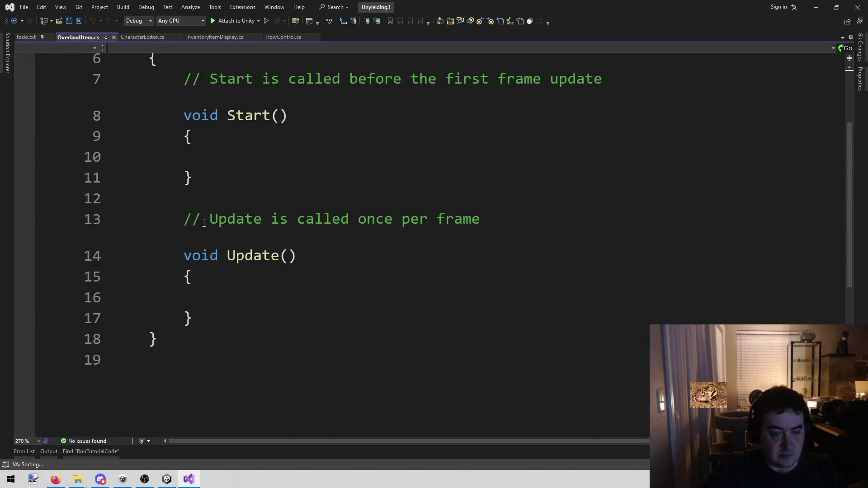
- In Start, add an if block with an empty condition that sets enabled = false, and save
scroll(222, 211, up, 1)
click(222, 211)
text(i)
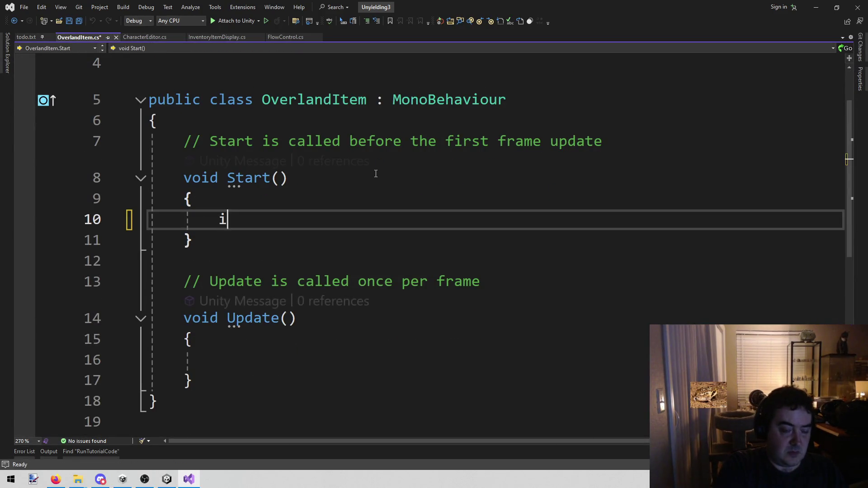
text(f (){)
key(Return)
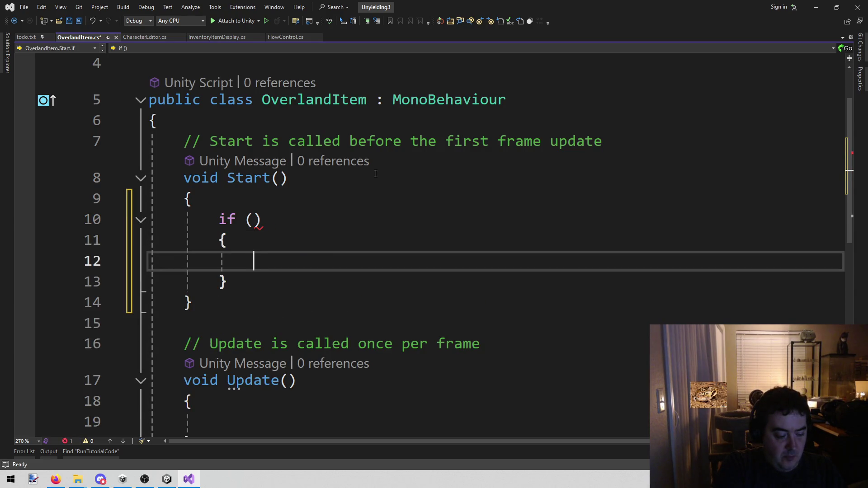
text(enabled -)
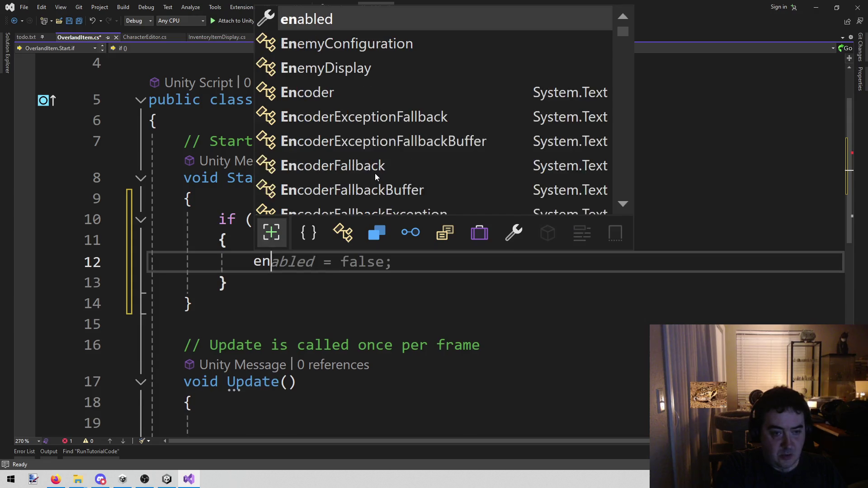
key(BackSpace)
key(BackSpace)
text(= fa)
key(Tab)
key(ctrl+s)
- Add a 'float time = 0;' field at the top of the class and save
scroll(376, 174, down, 1)
click(249, 360)
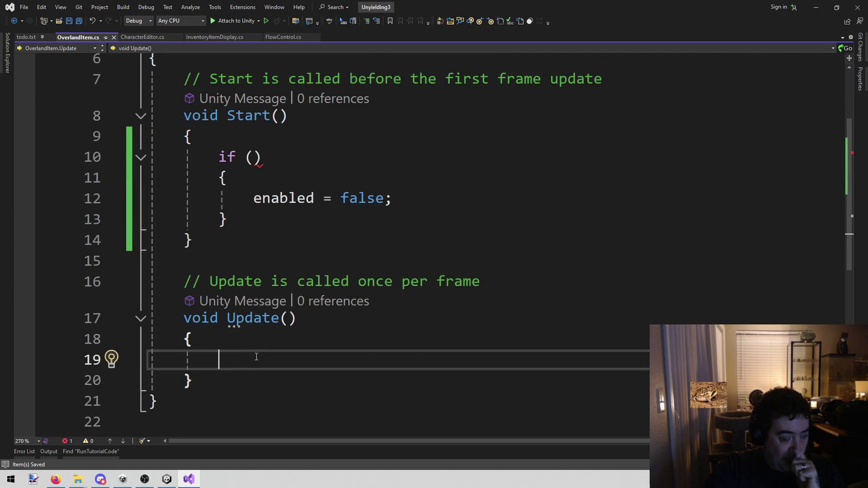
scroll(253, 357, up, 2)
click(366, 184)
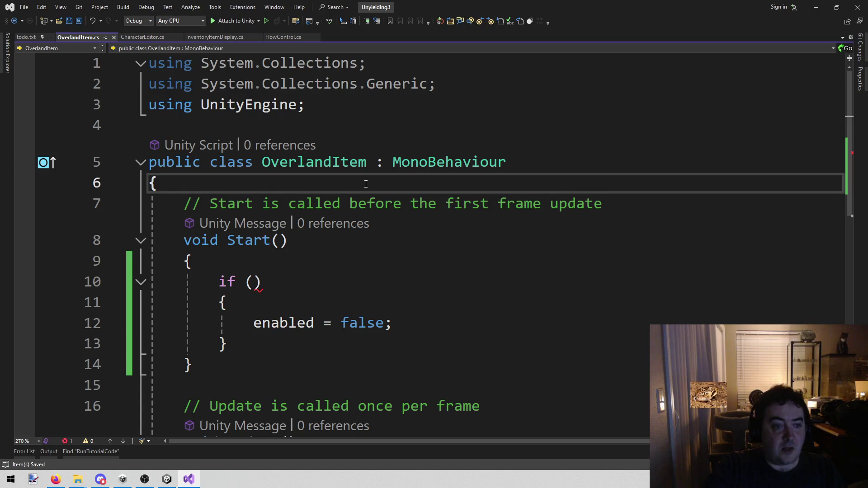
key(Return)
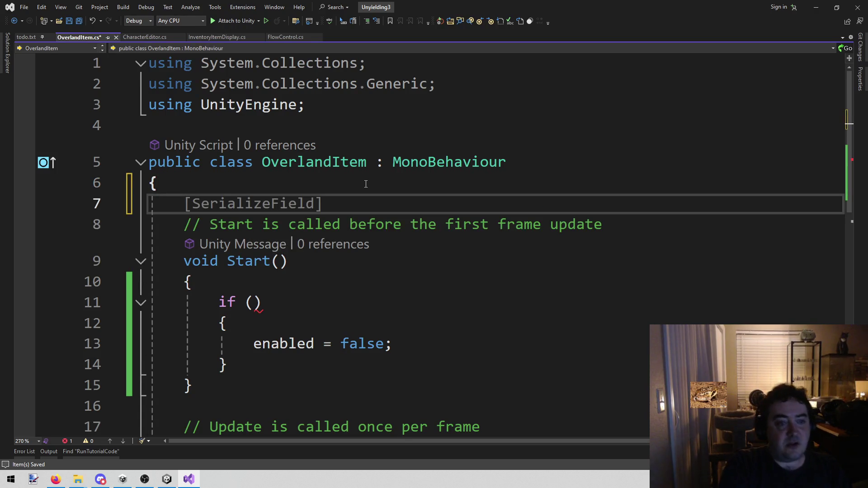
text(floa)
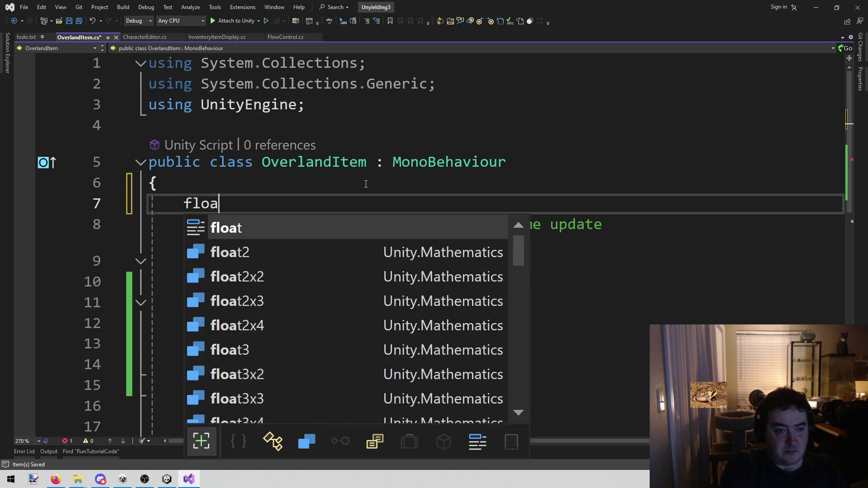
text(t time = 0;)
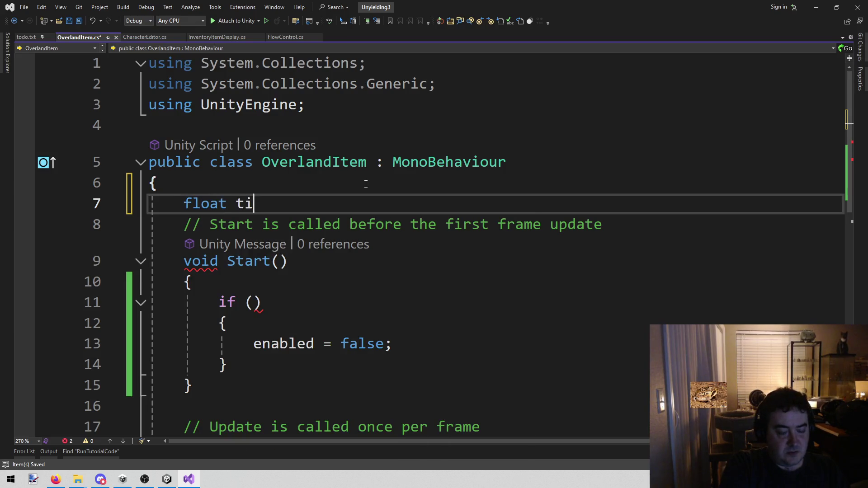
key(ctrl+s)
scroll(366, 184, down, 4)
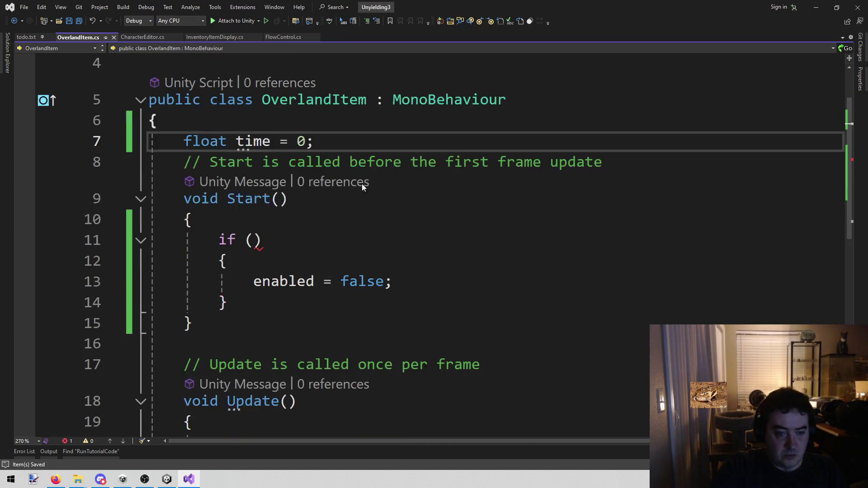
click(329, 237)
click(324, 267)
click(320, 260)
- In Update, increment time by Time.deltaTime
text(time +=)
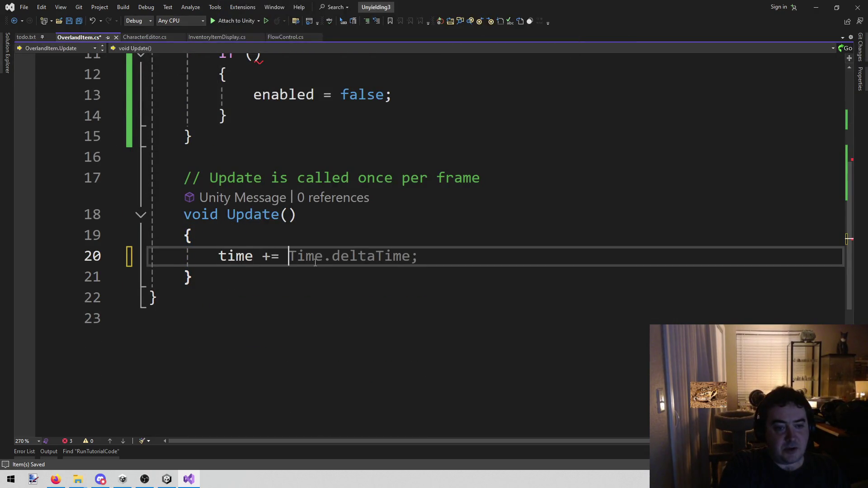
key(Tab)
key(Return)
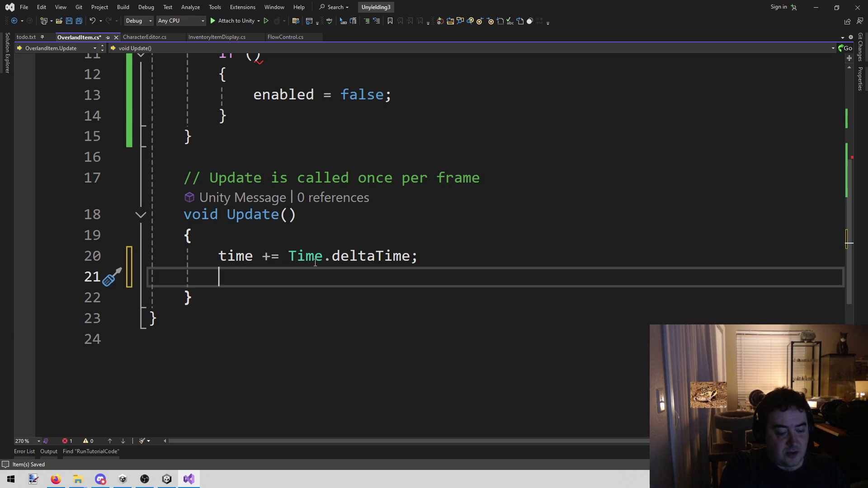
text(1)
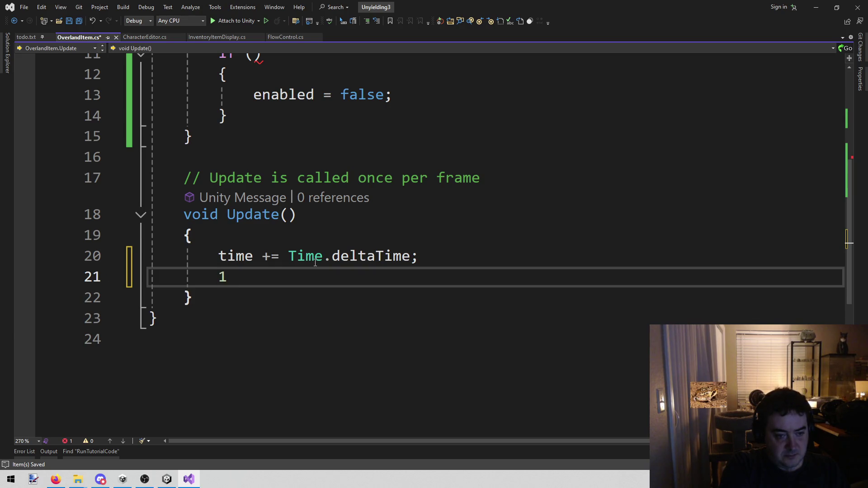
key(BackSpace)
- On the next line, compute 'float scaleValue = 1 + Mathf.Cos(time);'
text(float )
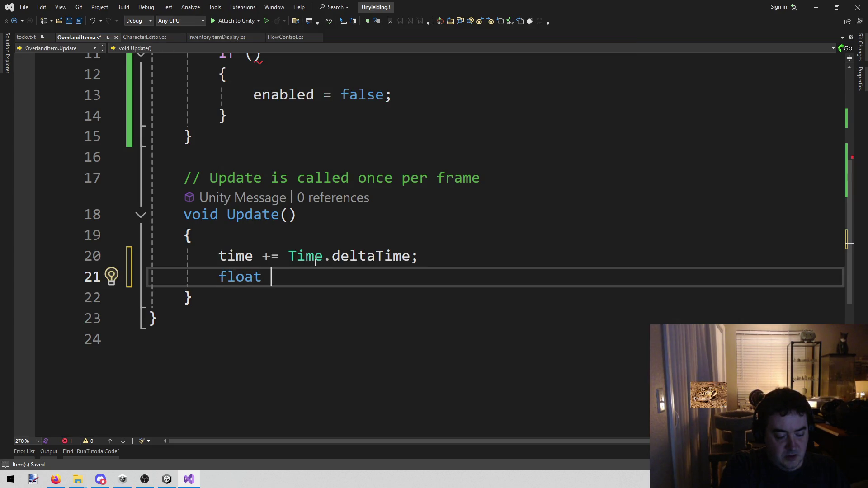
text(scaleValue = 1 )
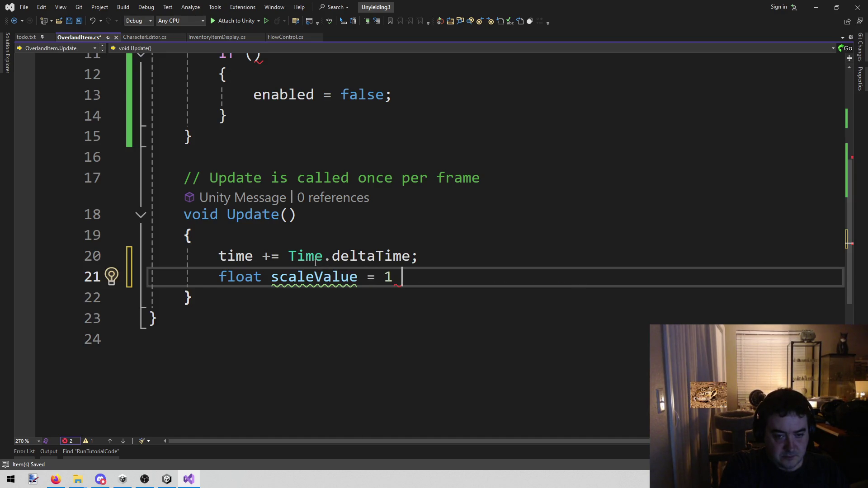
text(+)
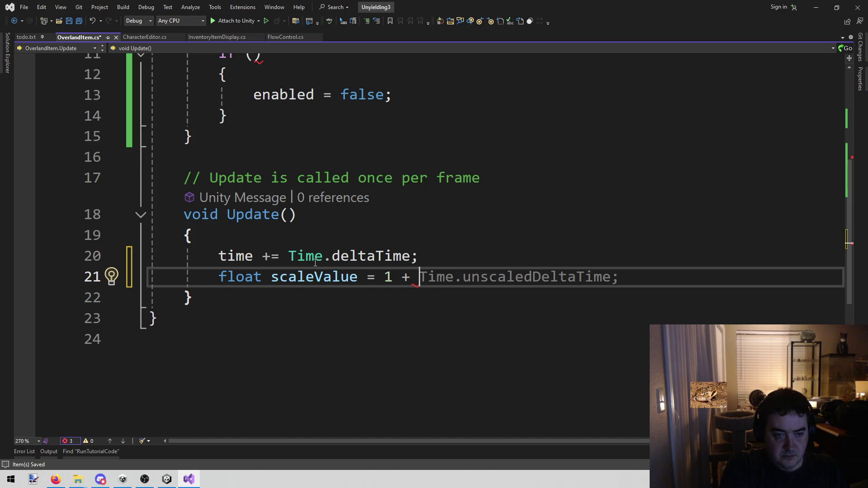
text(Amthf)
key(BackSpace)
key(BackSpace)
key(BackSpace)
text(Mathf.Si)
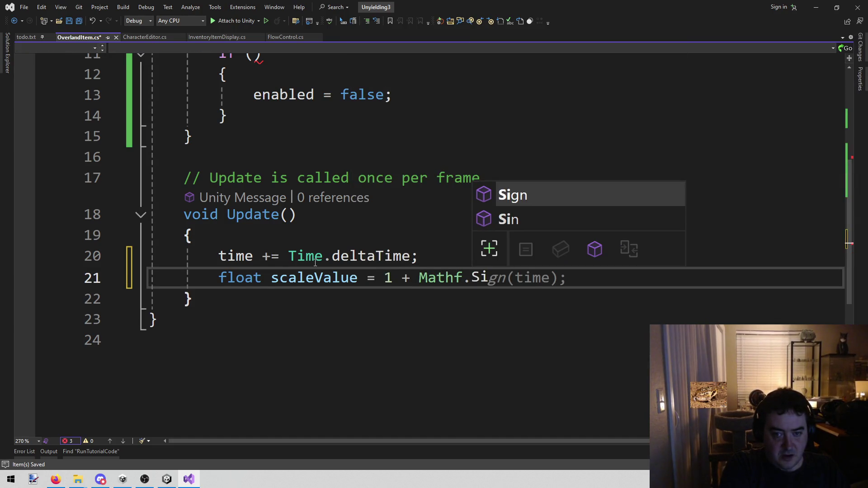
key(BackSpace)
key(BackSpace)
text(Cos)
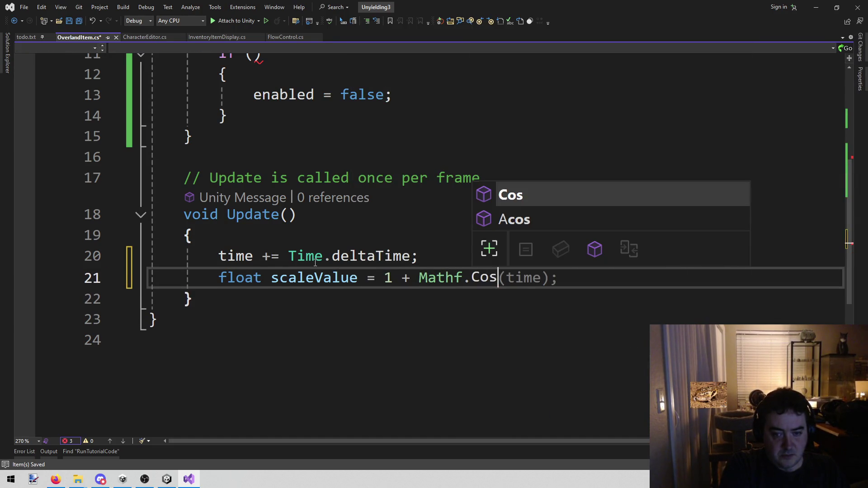
key(Escape)
key(Tab)
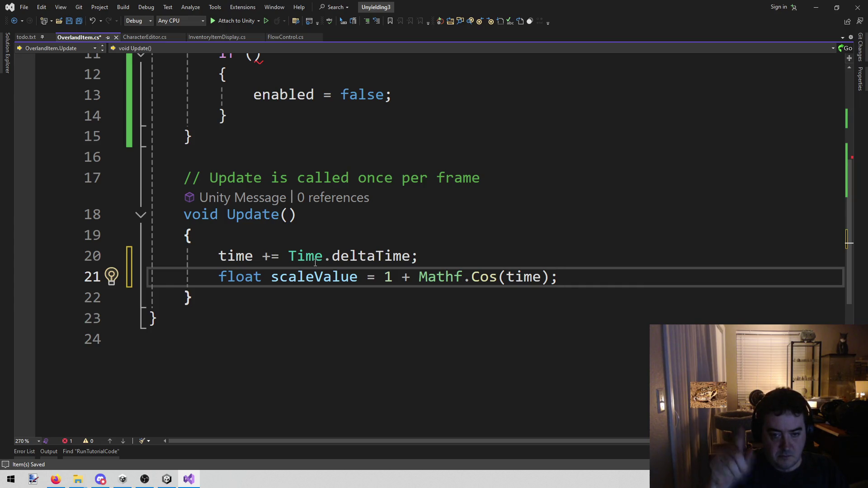
key(ctrl+Left)
key(ctrl+Left)
key(ctrl+Left)
key(ctrl+Left)
key(ctrl+Left)
key(ctrl+shift+Left)
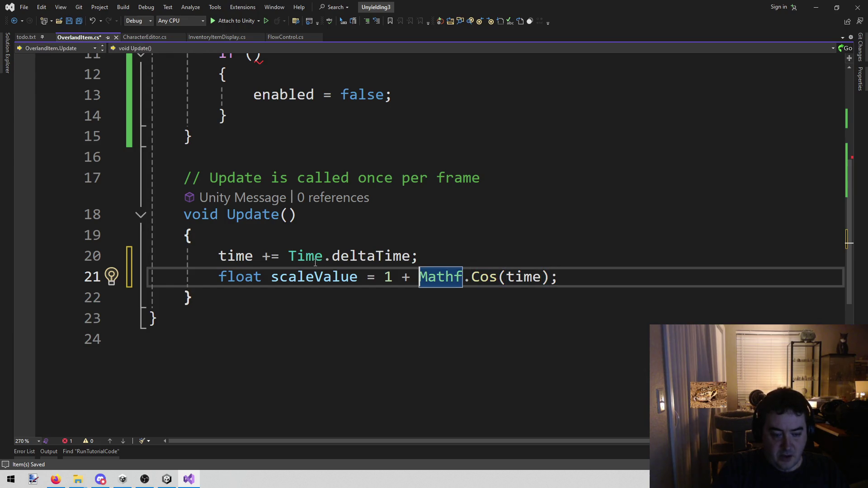
- Change the scale line to 1 + .2f * Mathf.Cos(time * 2) and save
key(Left)
text(*)
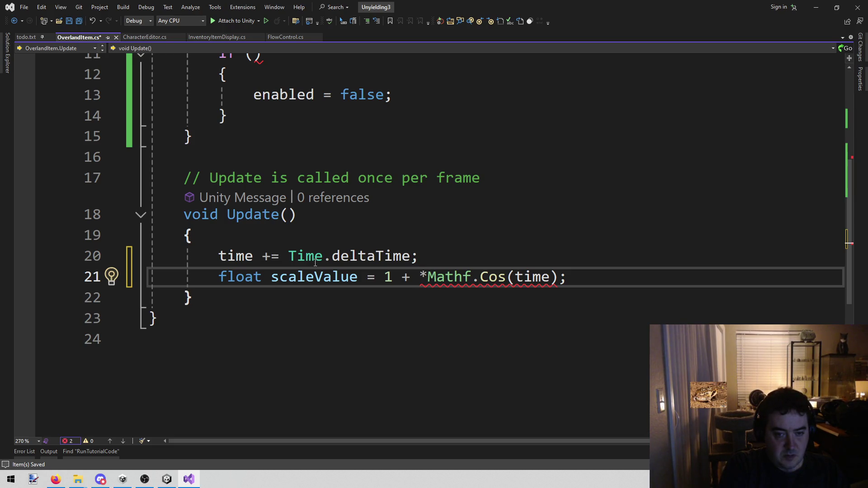
key(Left)
text(.2f)
key(Right)
key(ctrl+s)
key(End)
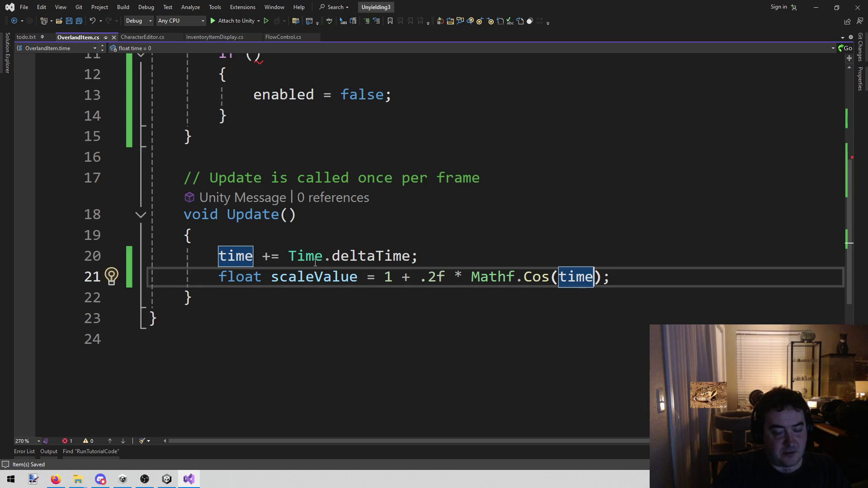
text(* 2)
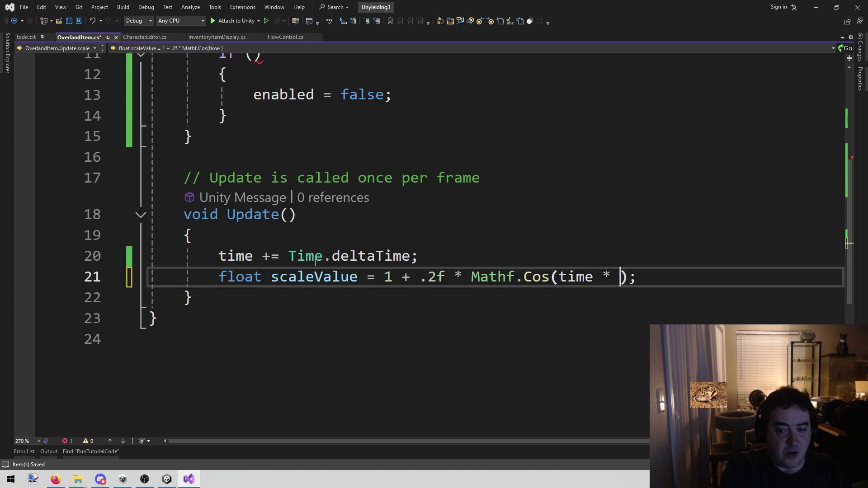
key(ctrl+s)
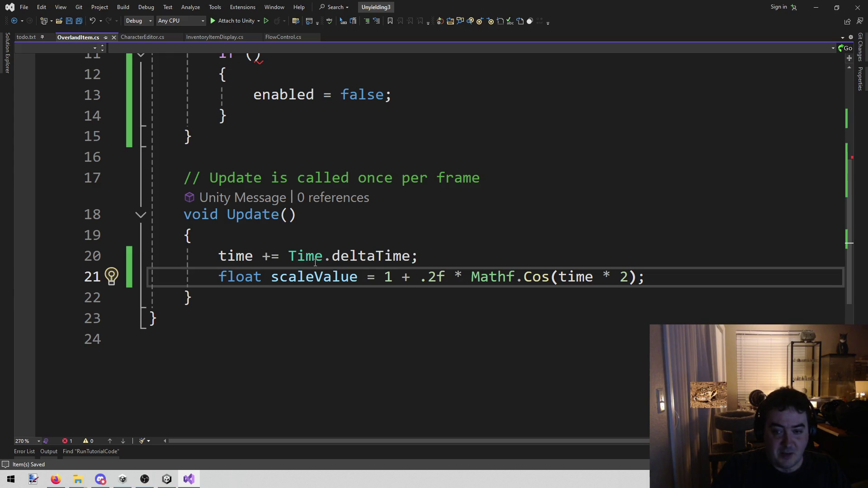
- Add 'transform.localScale = Vector3.one * scaleValue;' below it and save
key(End)
key(Return)
text(transform.)
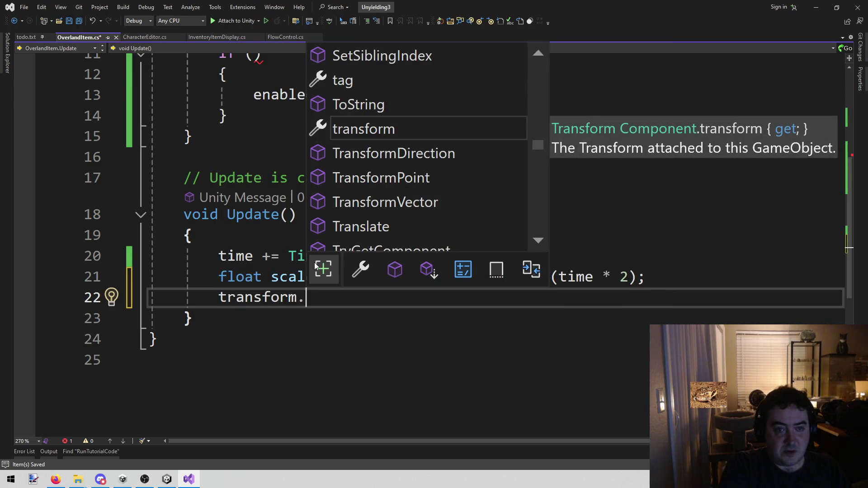
text(loc)
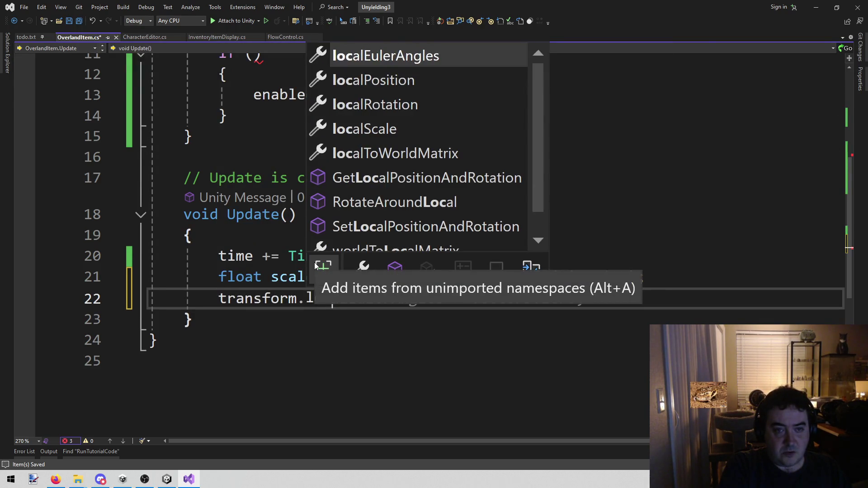
key(Down)
key(Down)
key(Down)
key(Tab)
text(= )
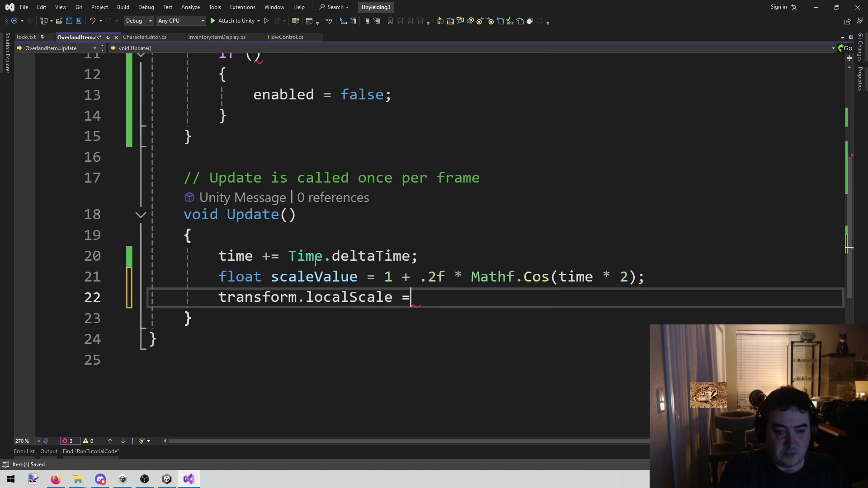
text(Vec)
key(Tab)
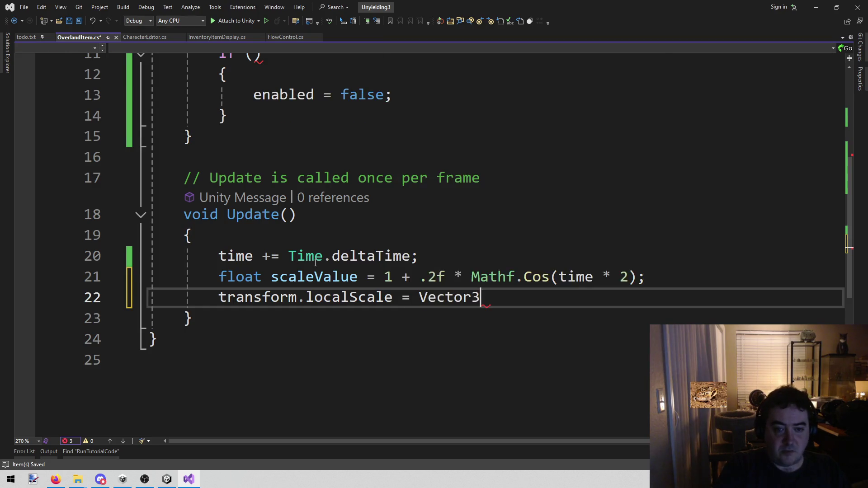
text(.)
key(Down)
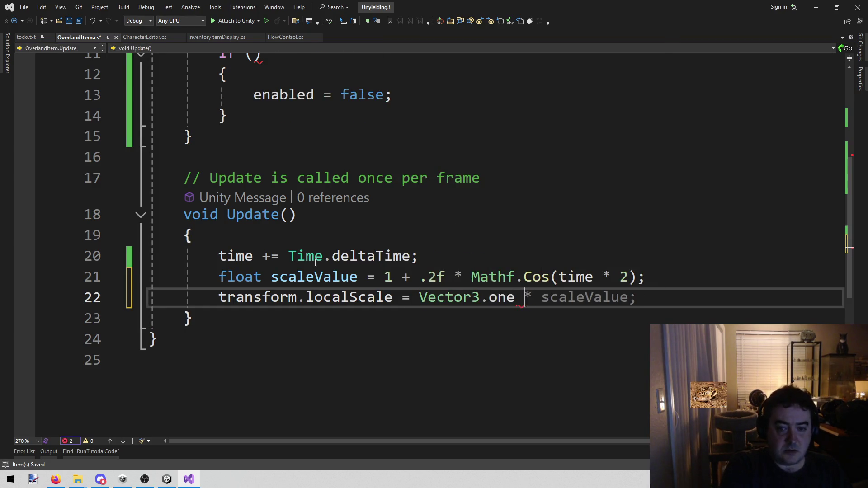
key(Tab)
key(ctrl+s)
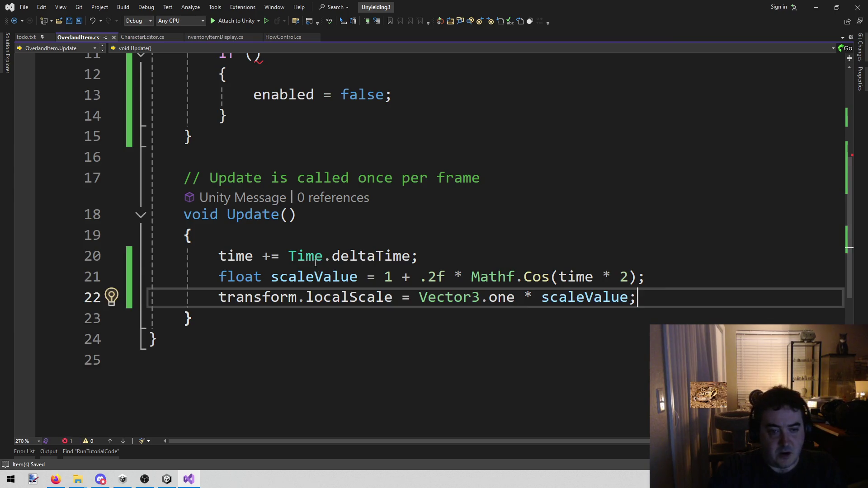
scroll(340, 293, up, 4)
click(254, 302)
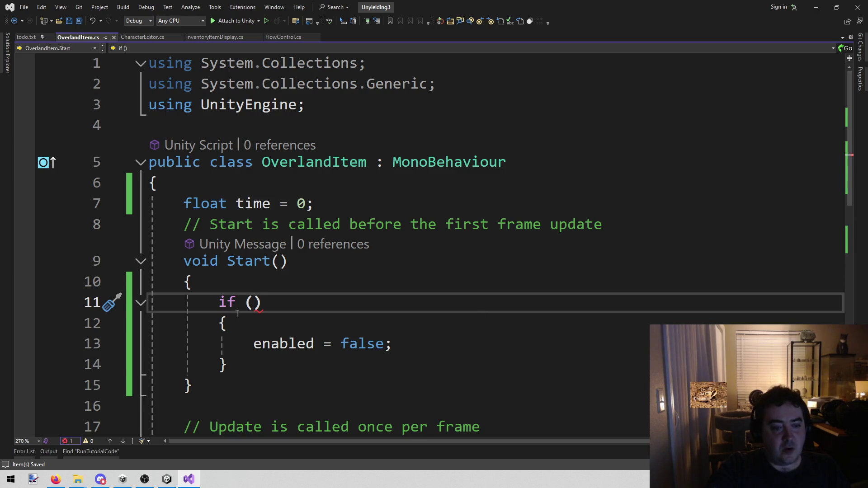
- Check Boss1's map set asset in Unity, then enter BossIsLocked in Visual Studio's solution-wide search
click(168, 479)
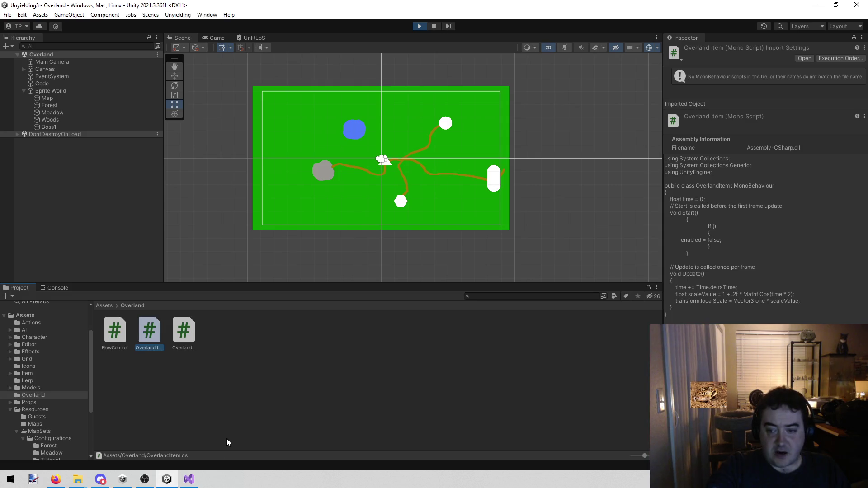
click(48, 96)
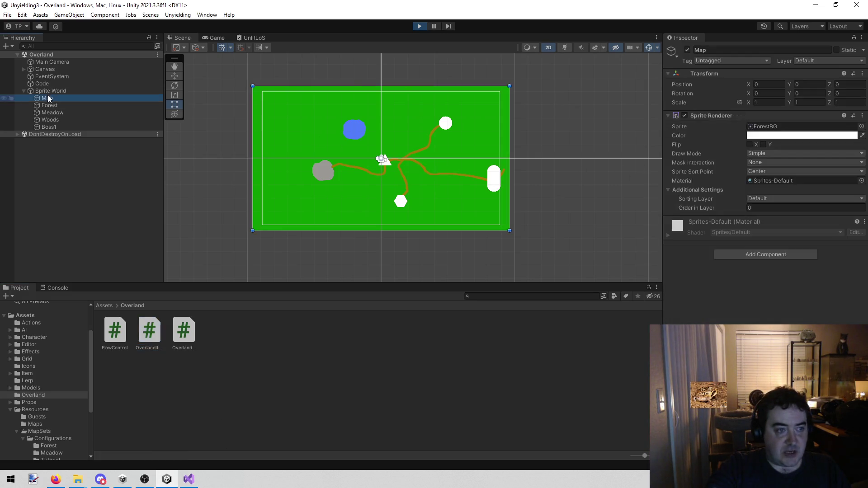
click(56, 127)
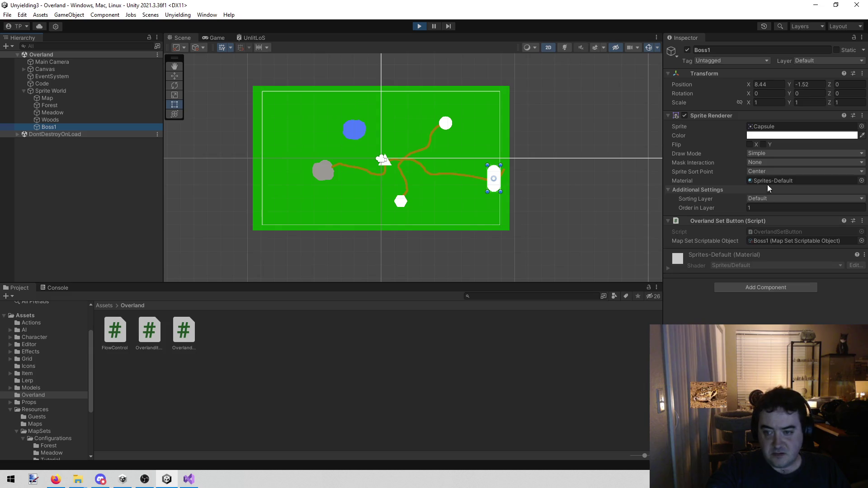
click(804, 240)
click(152, 330)
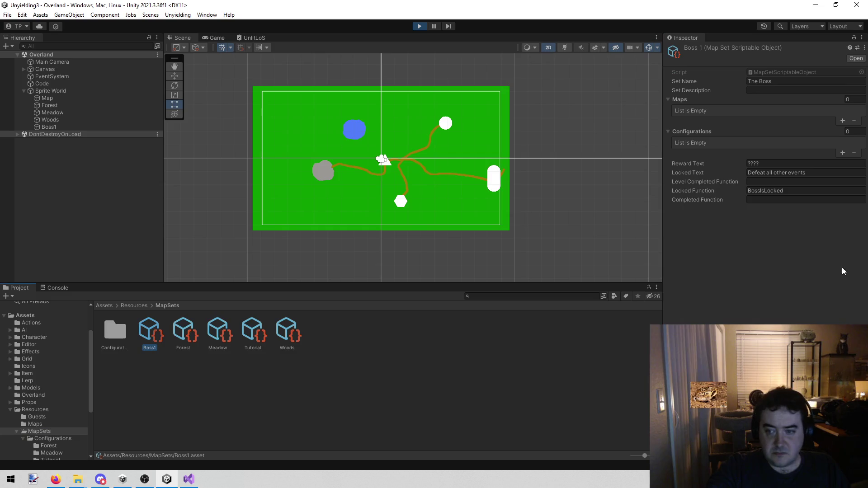
click(189, 480)
text(BossIsLocked)
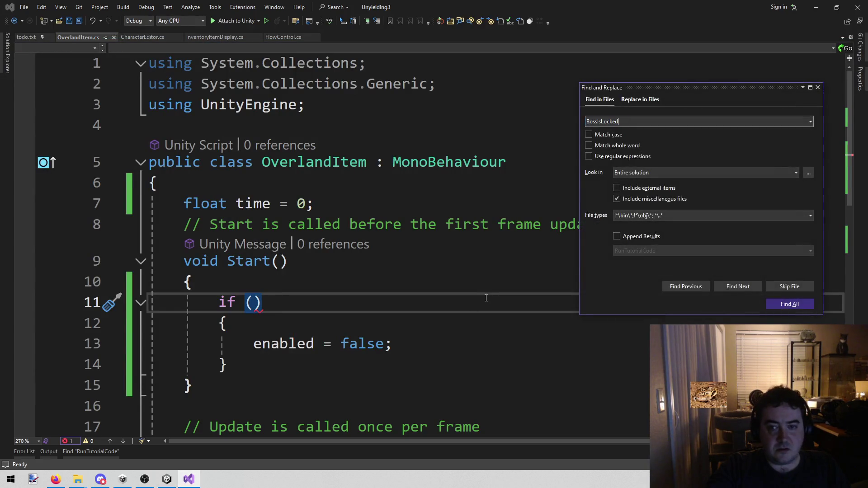
- Run the BossIsLocked search and open its definition in FlowControl.cs, reviewing the return statement
key(Return)
double_click(67, 375)
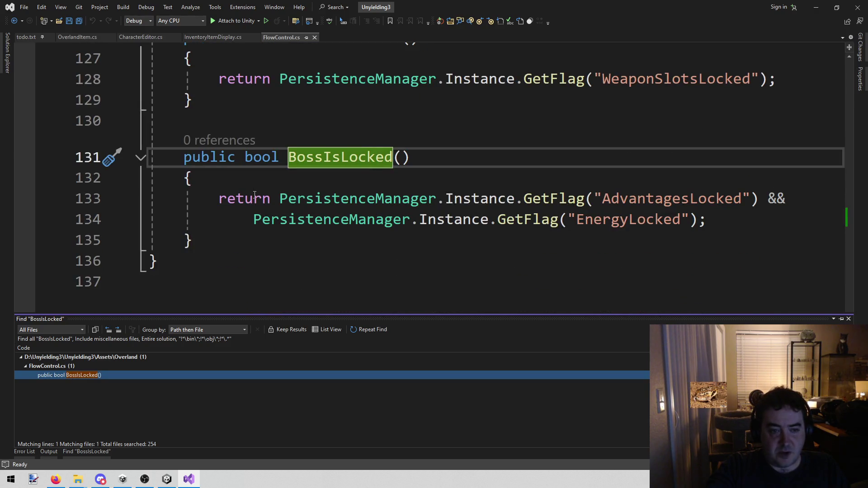
drag(216, 197, 709, 232)
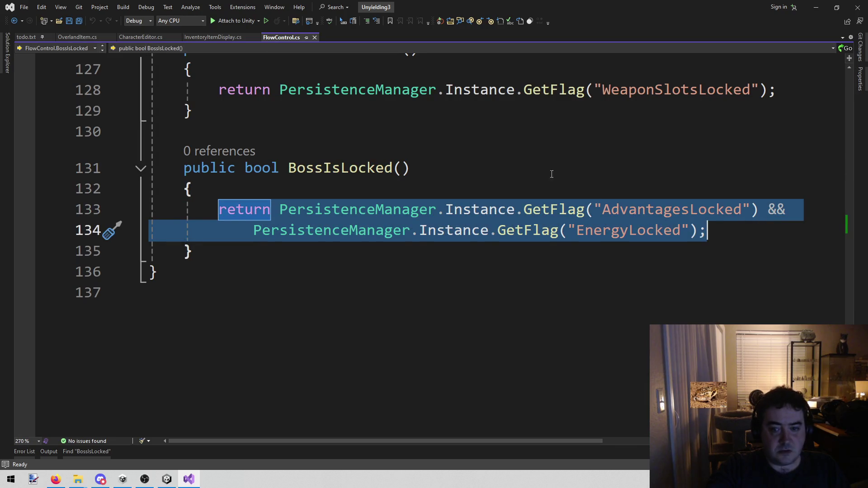
click(706, 169)
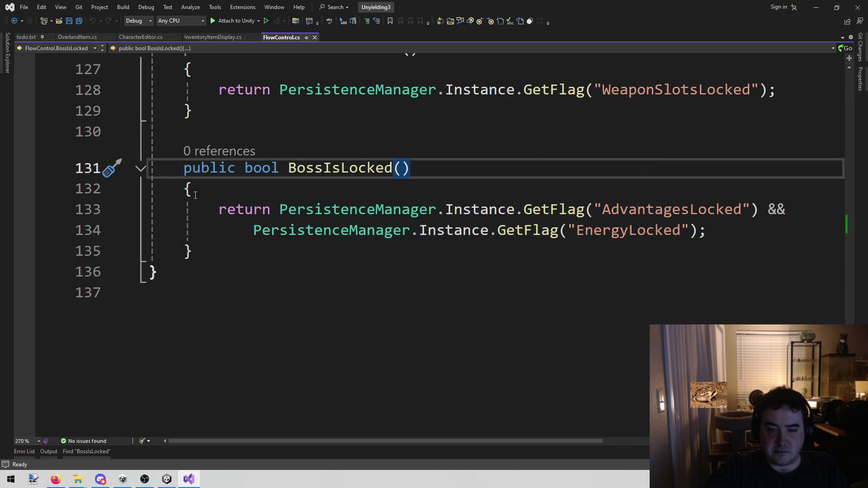
mouse_move(217, 209)
mouse_down()
mouse_move(639, 208)
mouse_move(783, 223)
mouse_up()
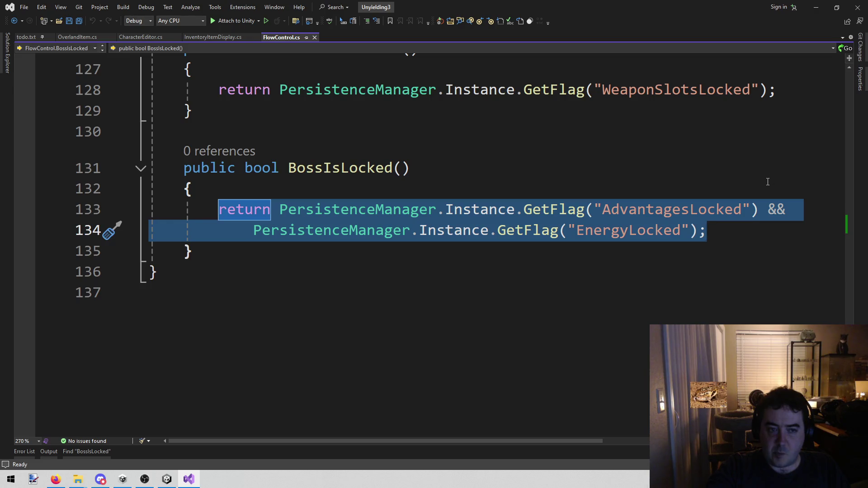
scroll(674, 255, up, 2)
scroll(667, 260, up, 4)
scroll(665, 266, down, 4)
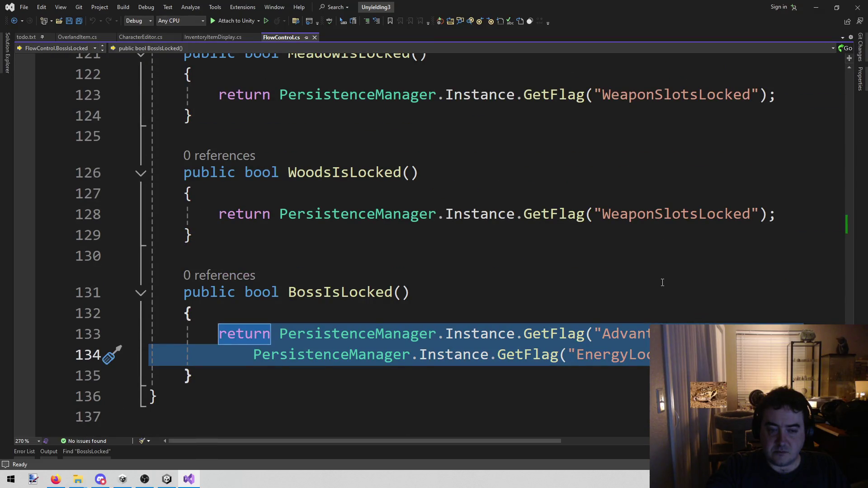
click(662, 292)
- Select the BossIsLocked method name, then switch to the InventoryItemDisplay.cs tab
double_click(323, 292)
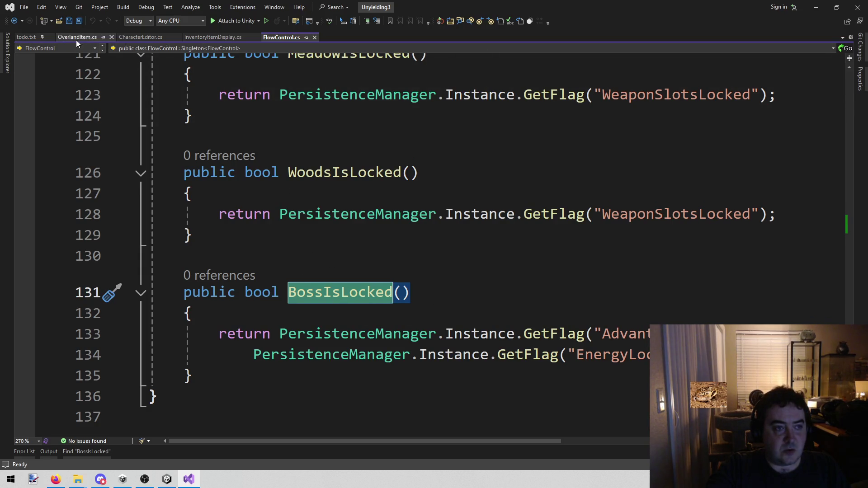
scroll(402, 185, up, 3)
scroll(401, 185, down, 5)
scroll(498, 259, up, 3)
scroll(498, 260, up, 4)
scroll(251, 385, down, 7)
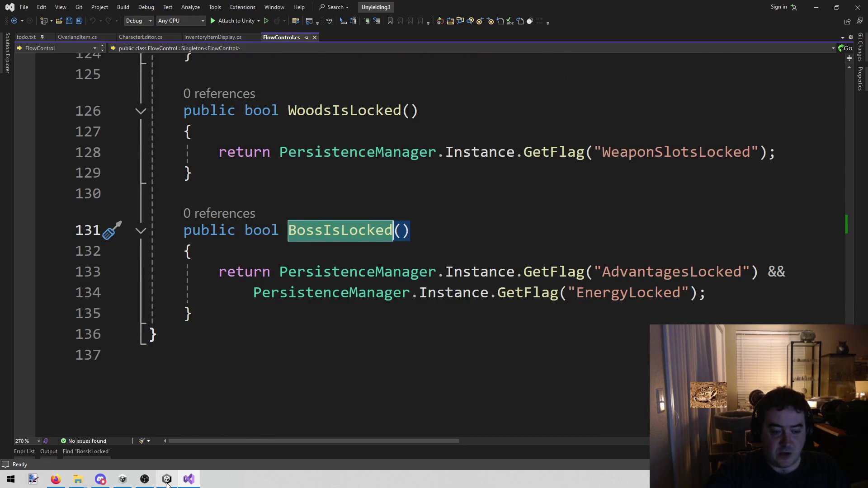
click(167, 479)
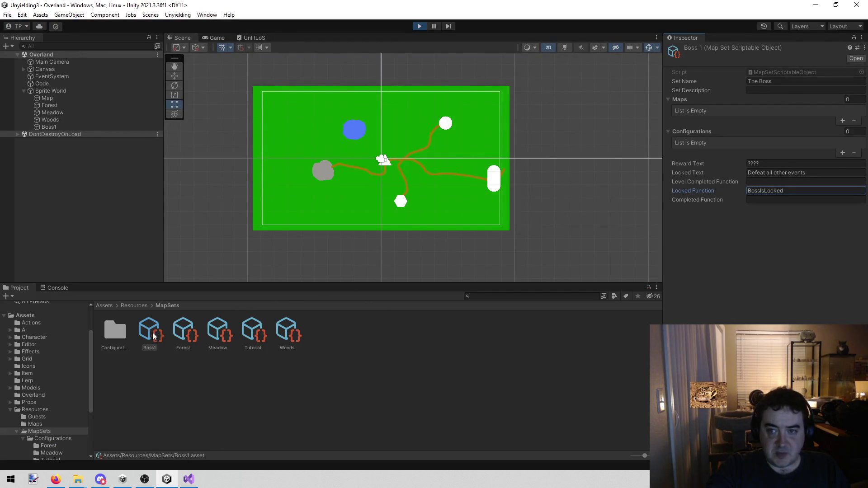
click(189, 479)
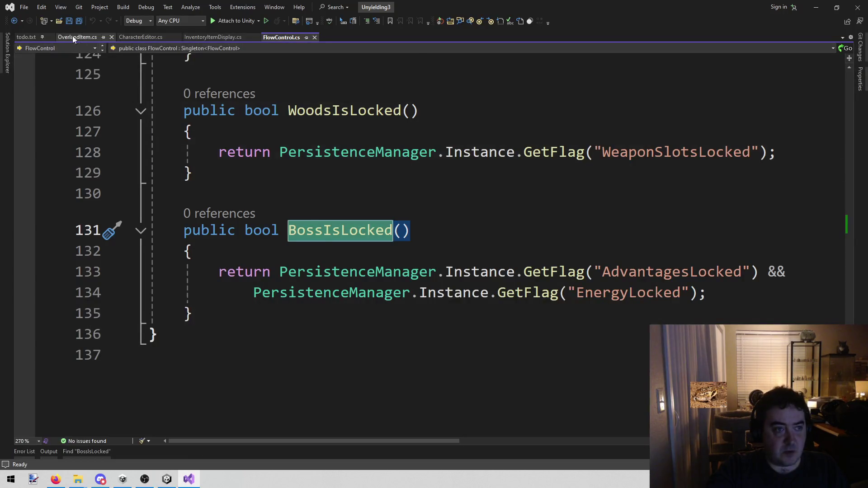
click(214, 36)
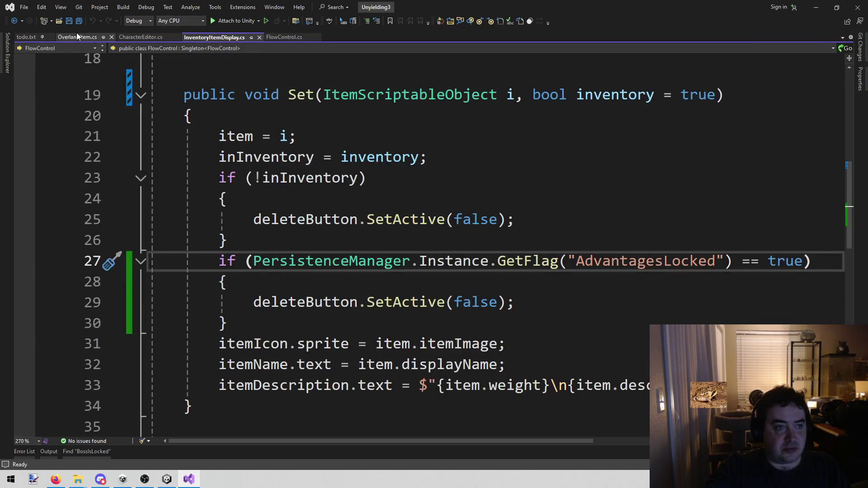
- In OverlandItem.cs, add a 'public MapSetScriptableObject mapSet;' field and save
click(77, 33)
click(368, 192)
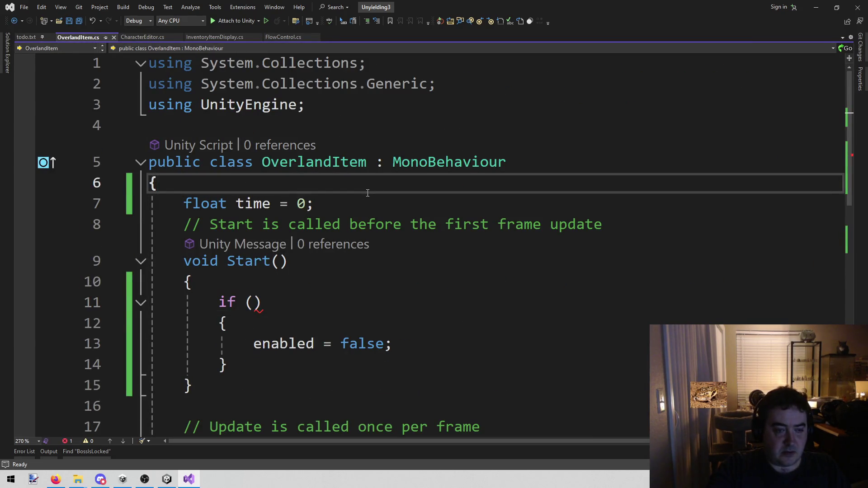
key(Return)
key(Return)
key(Up)
text(public )
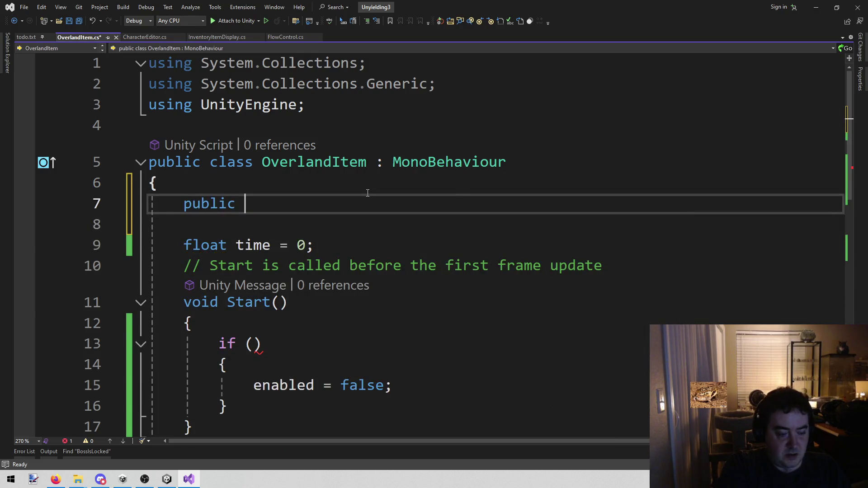
text(Mapset)
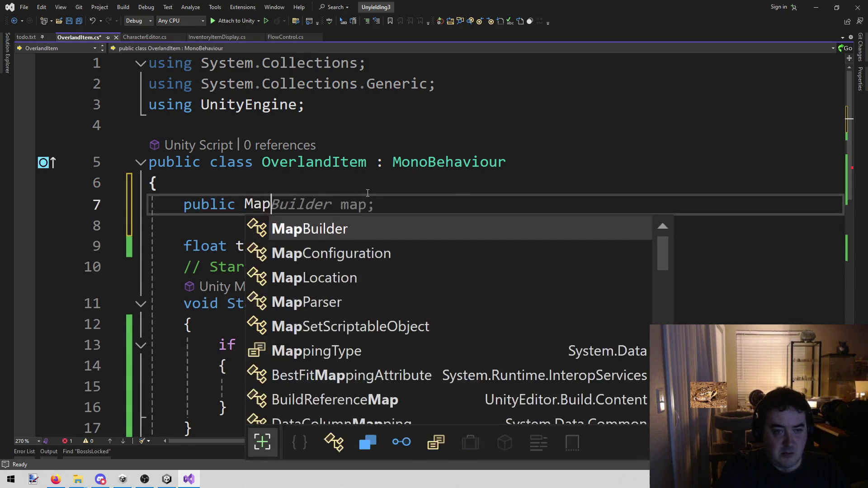
key(Tab)
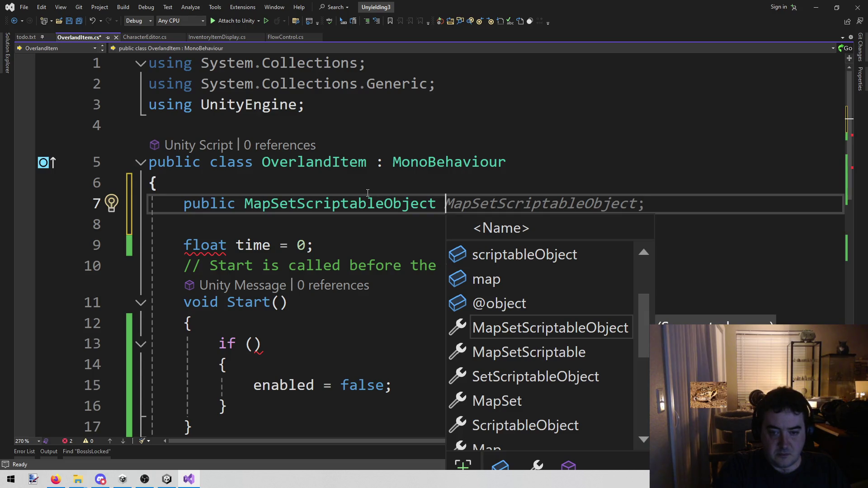
text(mapSet;)
key(ctrl+s)
- Declare 'bool value;' at the top of Start and use value as the if condition
key(Down)
key(Down)
key(Down)
key(Left)
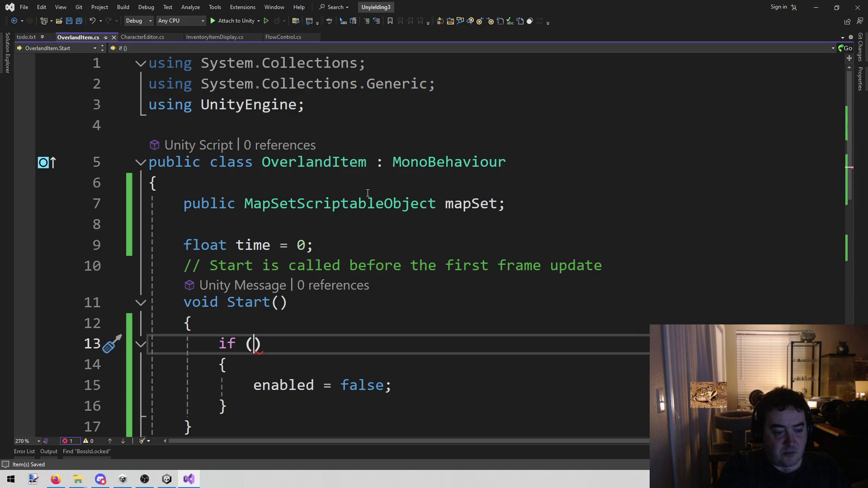
key(Up)
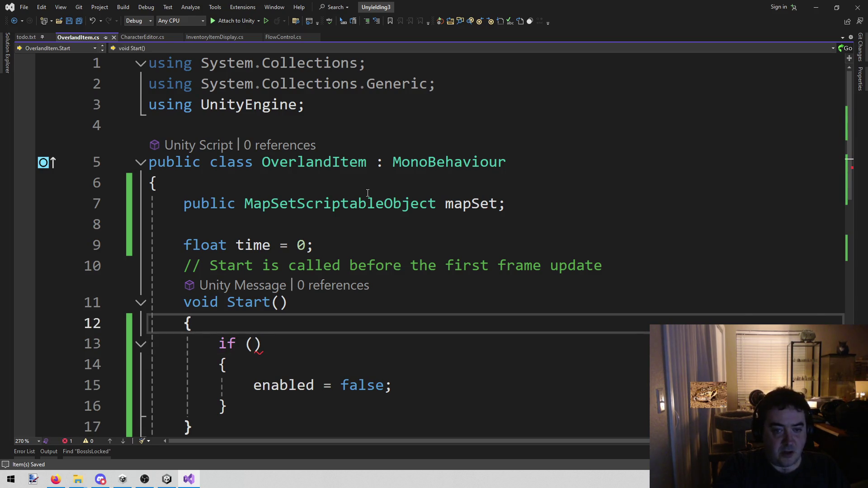
key(Return)
key(Down)
key(Up)
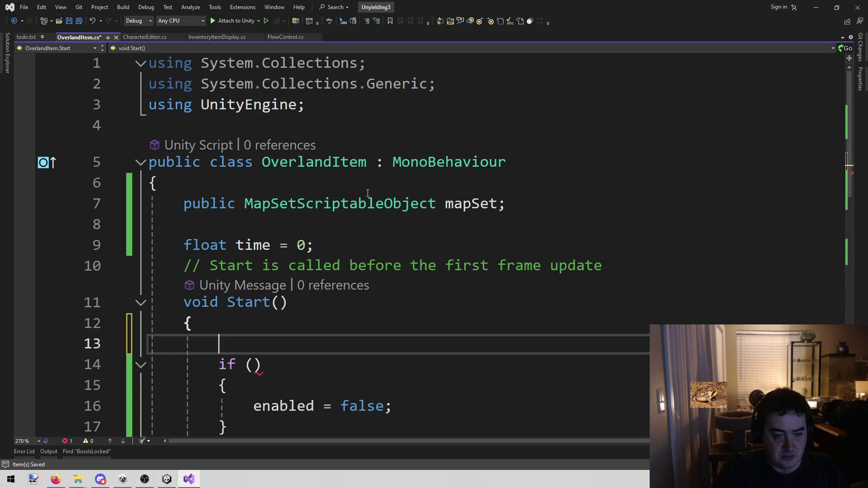
text(bool value;)
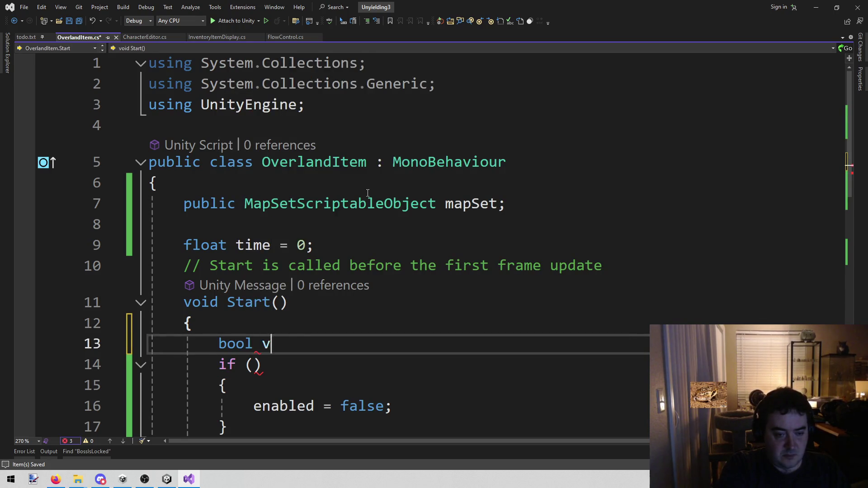
key(Down)
key(Left)
text(val)
key(Tab)
key(ctrl+shift+Left)
scroll(369, 254, down, 1)
click(326, 283)
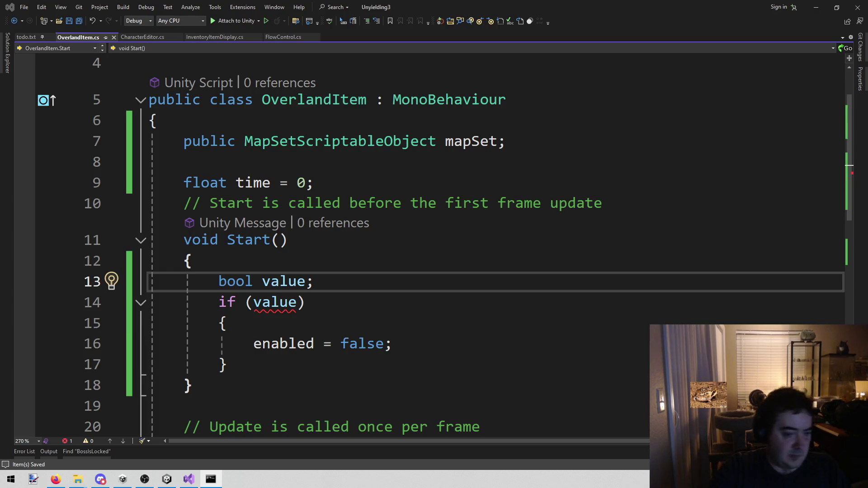
- Open Unity's top-level Assets folder with Show in Explorer, then Alt+Tab back to OverlandItem.cs
click(167, 480)
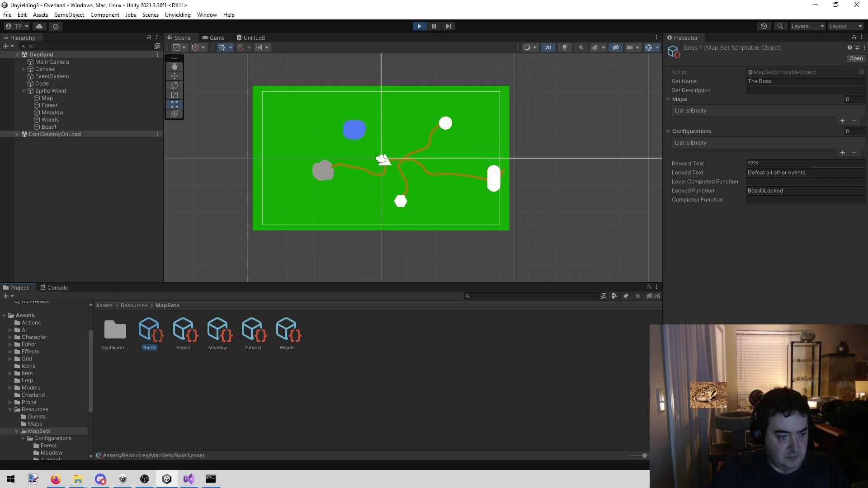
click(60, 316)
right_click(58, 315)
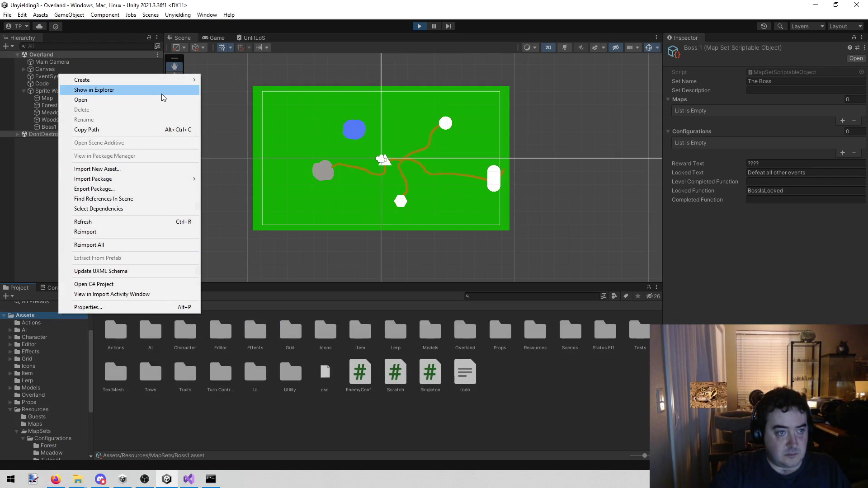
click(162, 92)
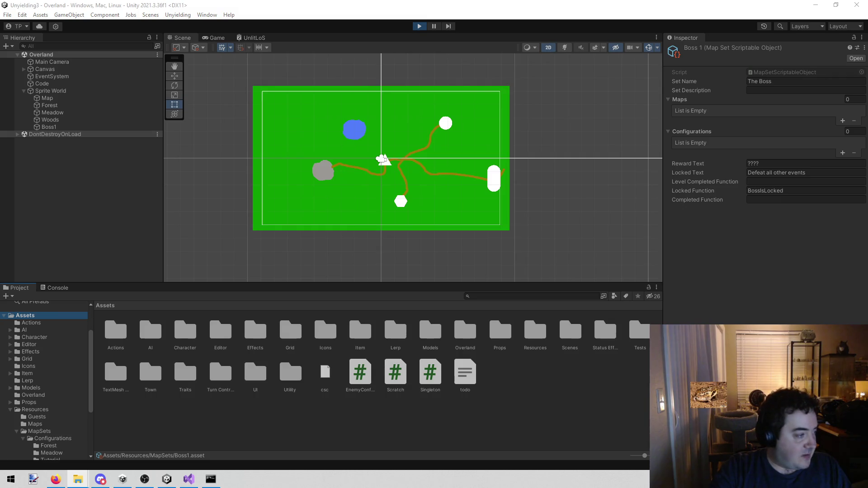
key(alt+Tab)
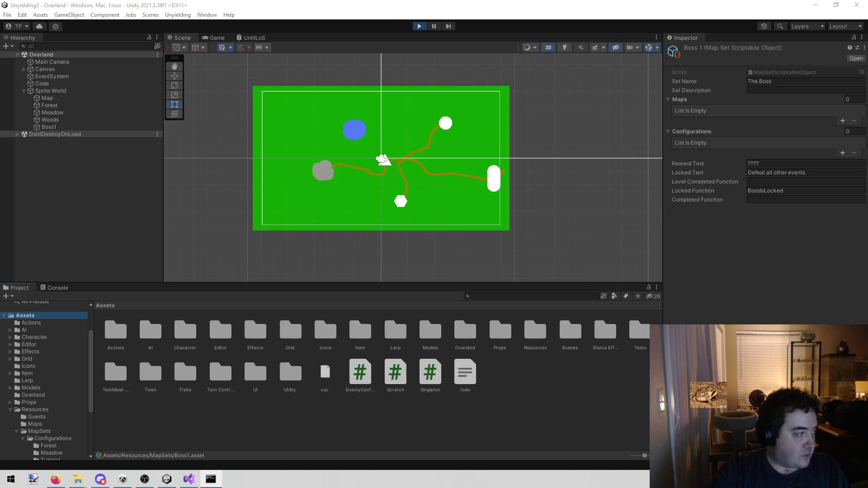
key(alt+Tab)
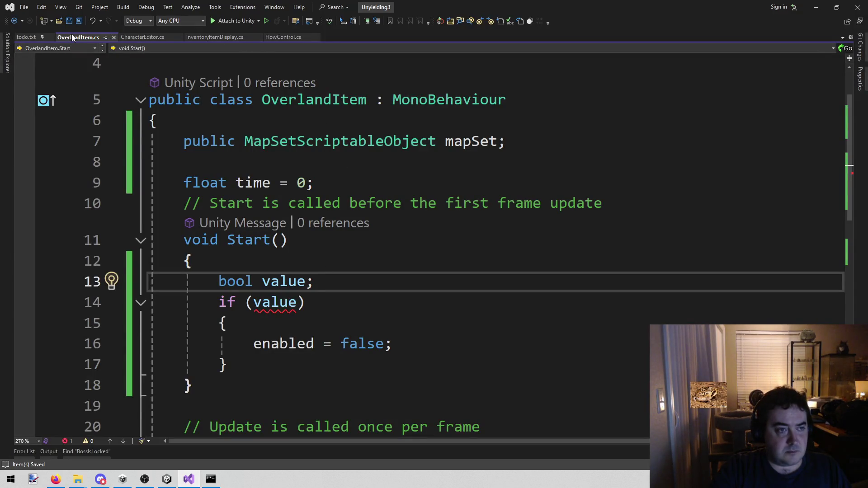
- Choose Copy Full Path from the OverlandItem.cs tab's context menu
right_click(72, 36)
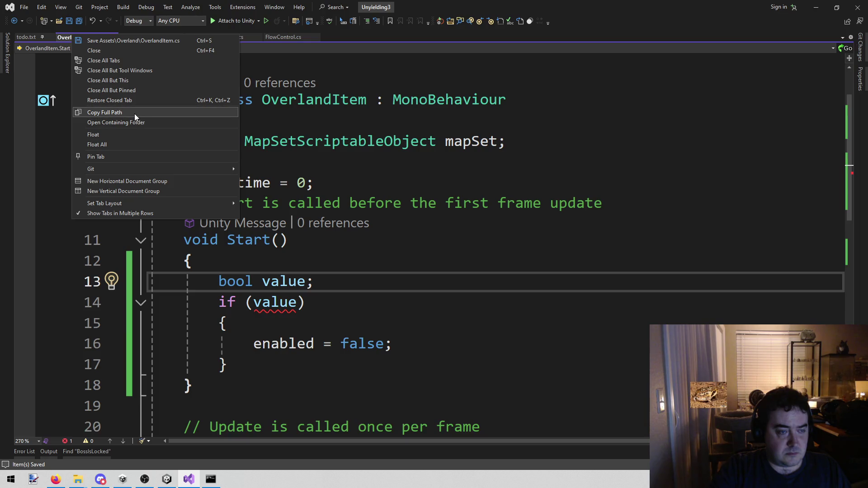
click(314, 100)
right_click(77, 36)
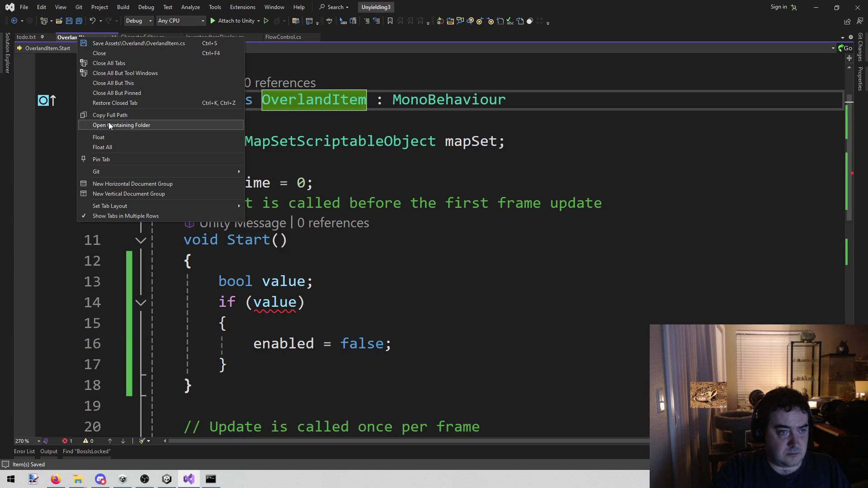
click(117, 115)
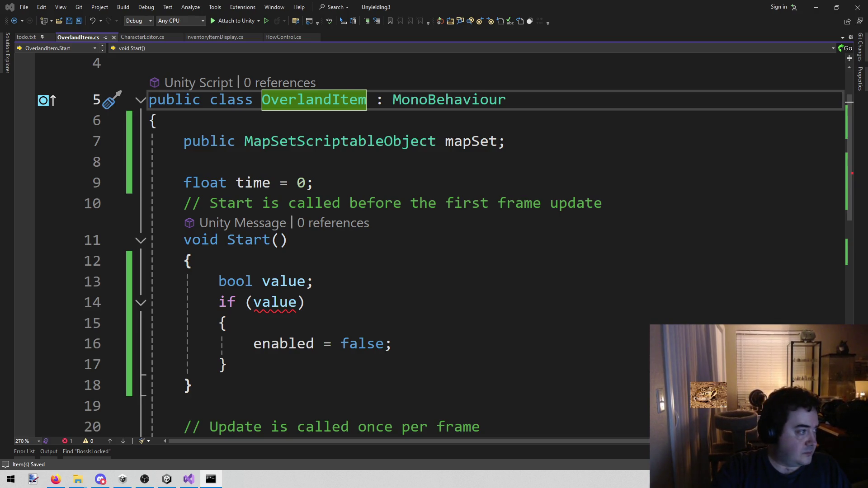
- In the Claude Code console, start a prompt with 'in' followed by the pasted OverlandItem.cs path
key(alt+Tab)
text(in)
text(D:\Unyielding3\Unyielding3\Assets\Overland\OverlandItem.cs)
key(Left)
key(Left)
key(Left)
key(End)
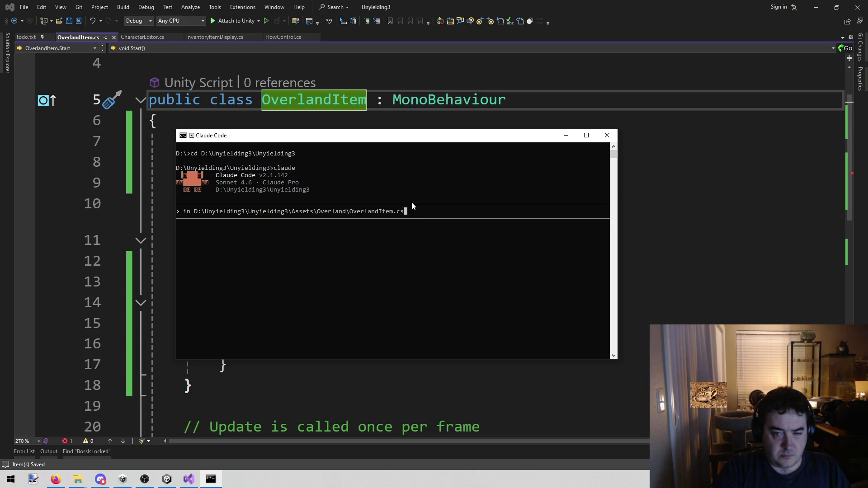
- Add 'use reflection to call a function that returns a bool. The function name is' to the prompt
text(, use reflection to )
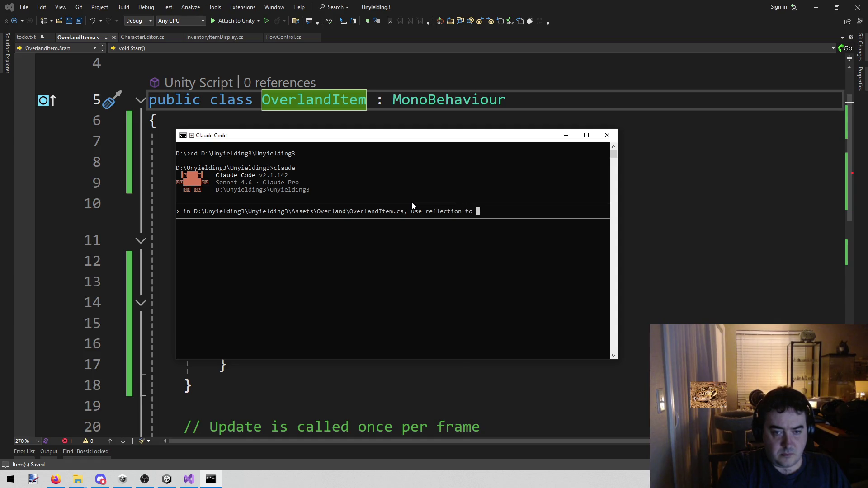
text(call )
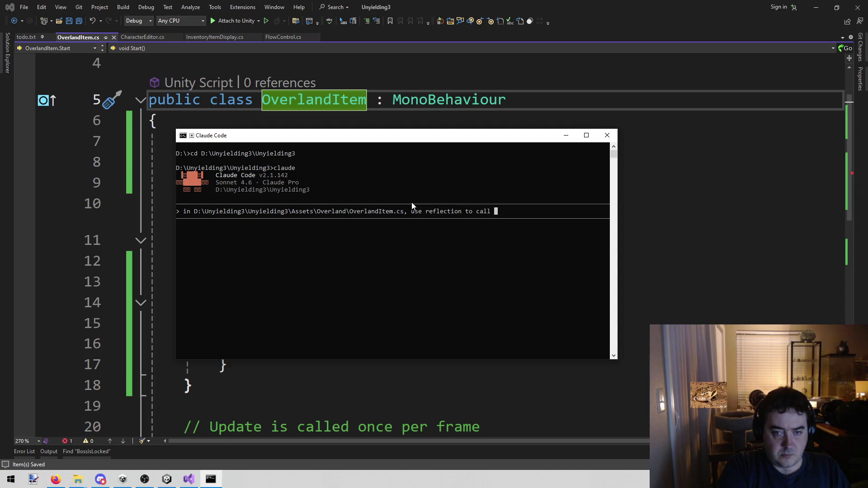
text(a f)
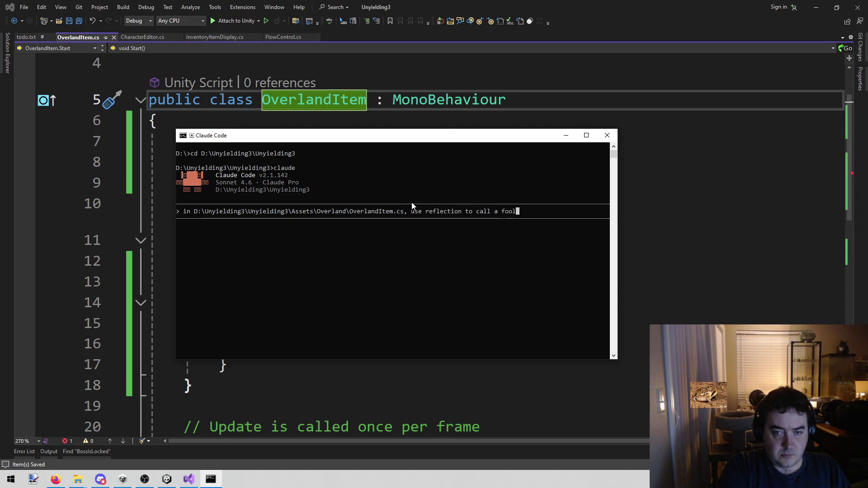
key(BackSpace)
text(boo)
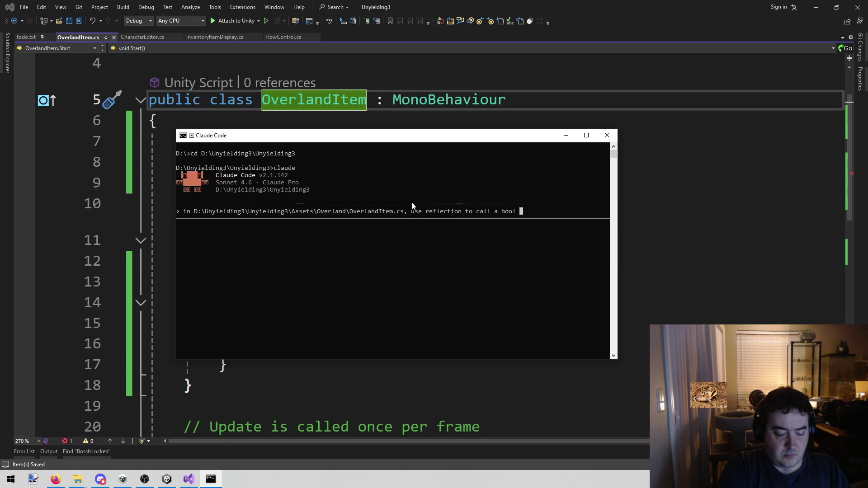
key(BackSpace)
key(BackSpace)
key(BackSpace)
text(function that)
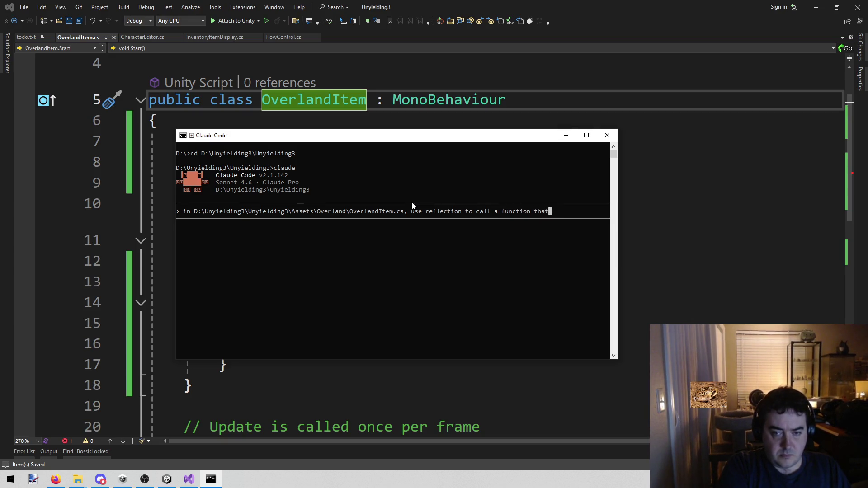
text( returns a boo)
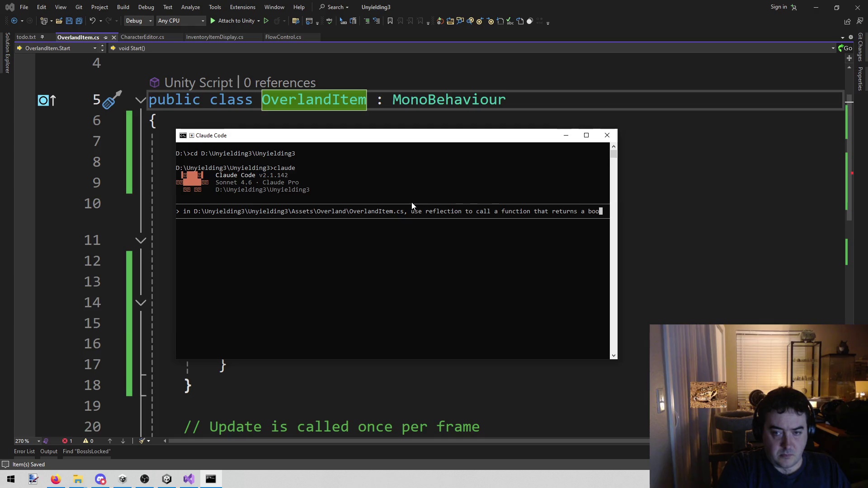
text(l. The functi)
key(BackSpace)
key(BackSpace)
key(BackSpace)
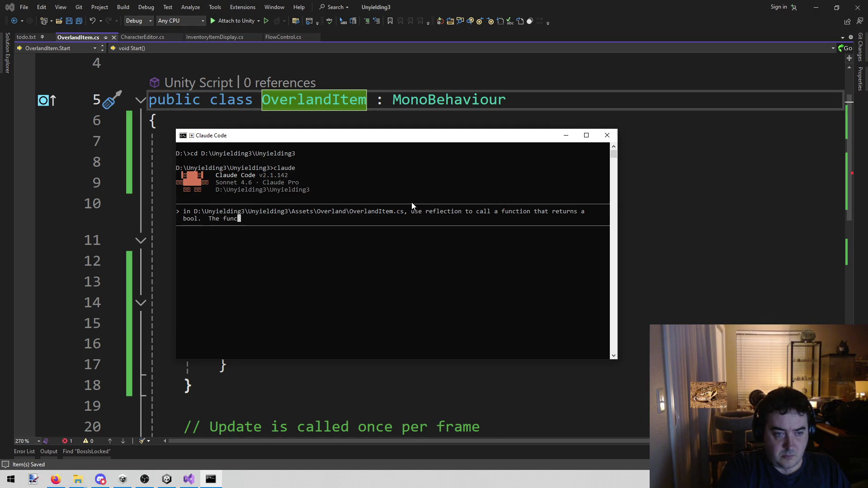
text(nciton name is)
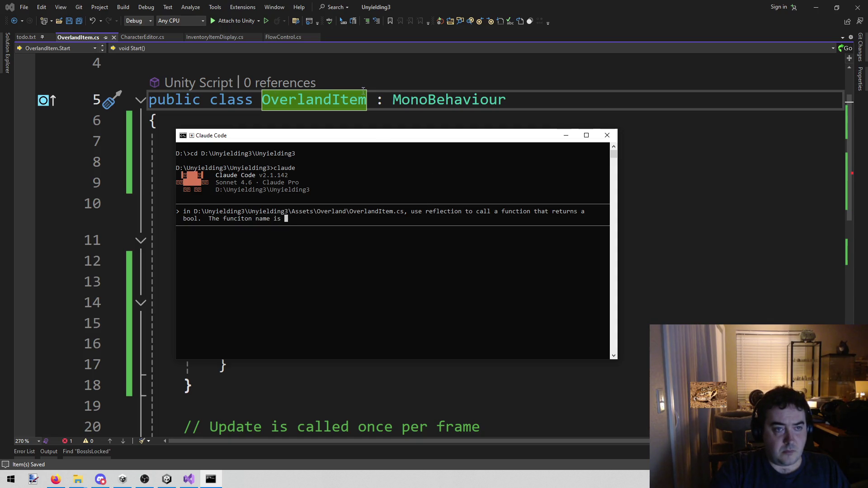
click(385, 100)
click(284, 41)
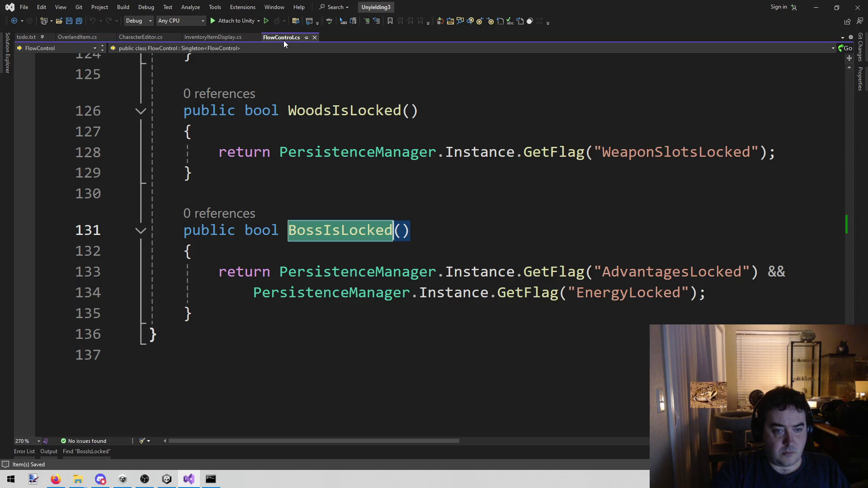
scroll(339, 187, up, 12)
scroll(340, 186, up, 20)
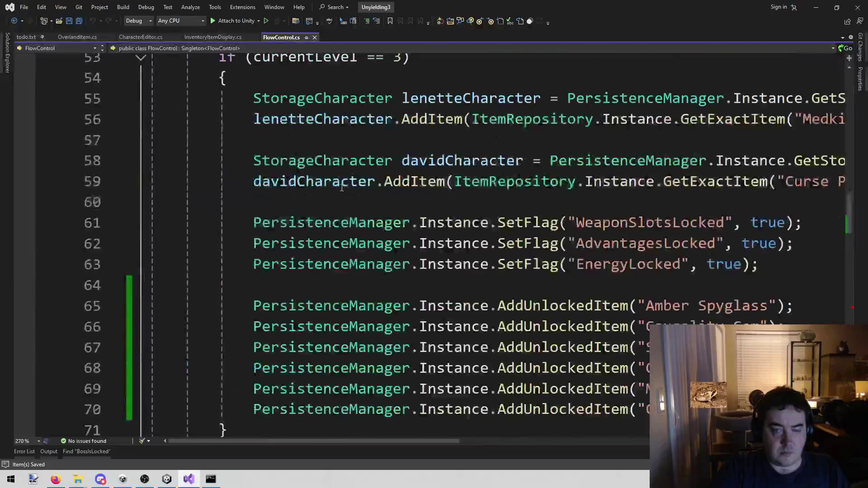
scroll(365, 194, down, 20)
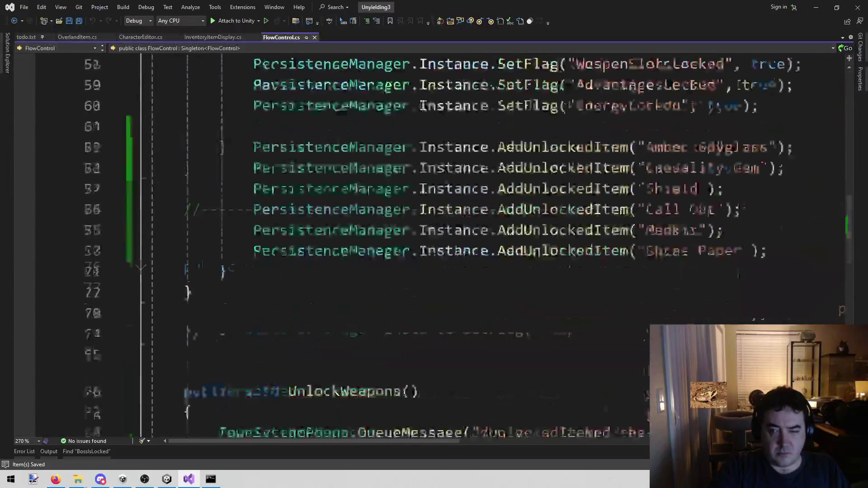
scroll(192, 124, up, 3)
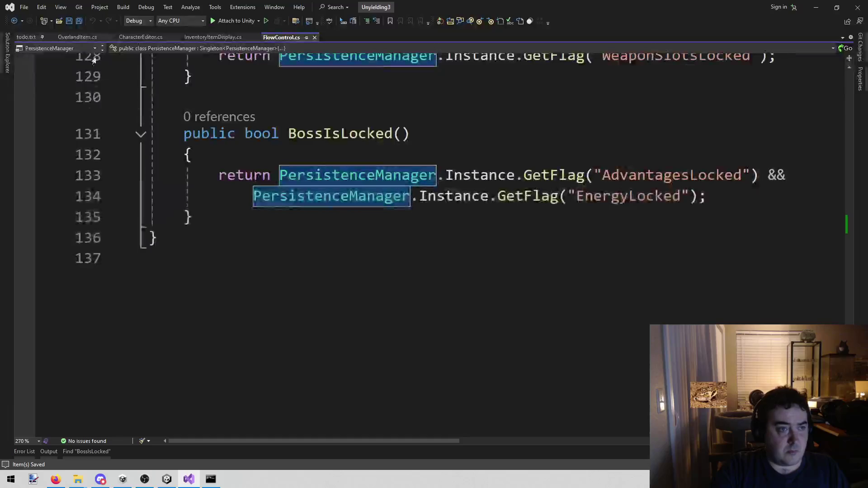
click(80, 38)
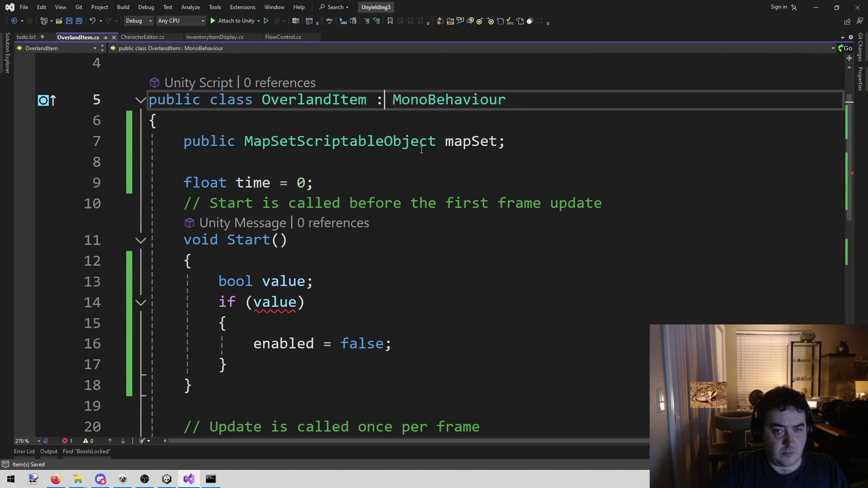
double_click(462, 143)
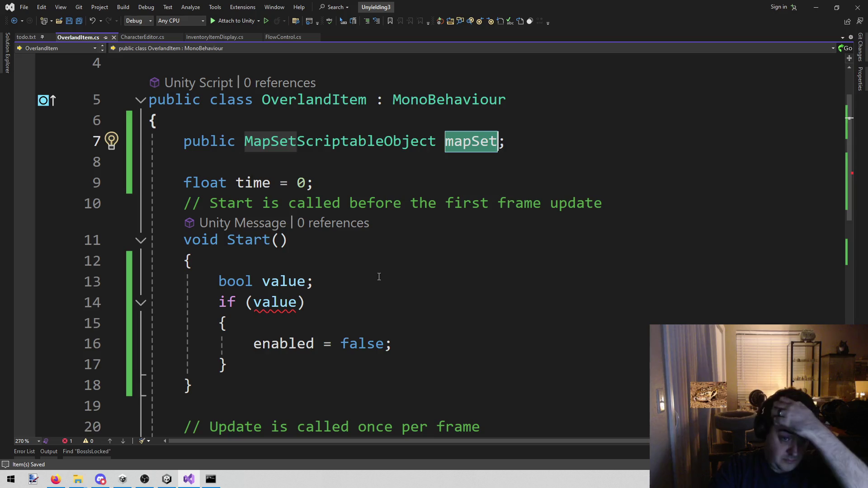
click(321, 265)
key(Return)
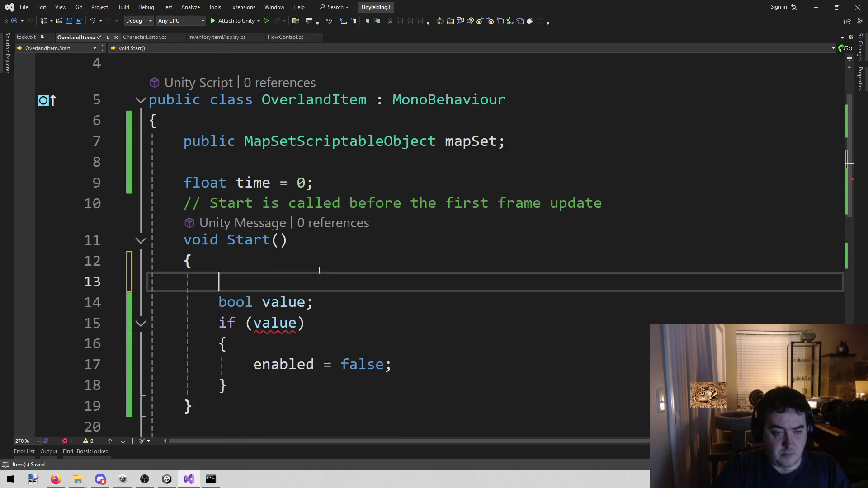
text(mapSet.)
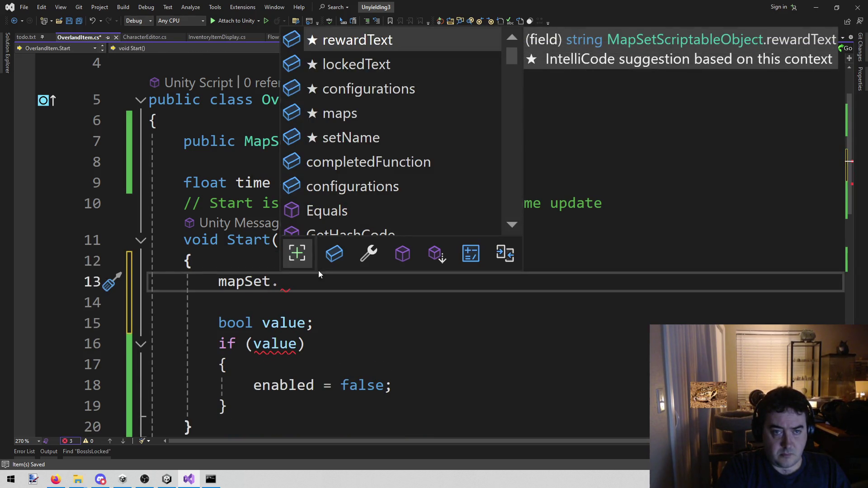
text(lock)
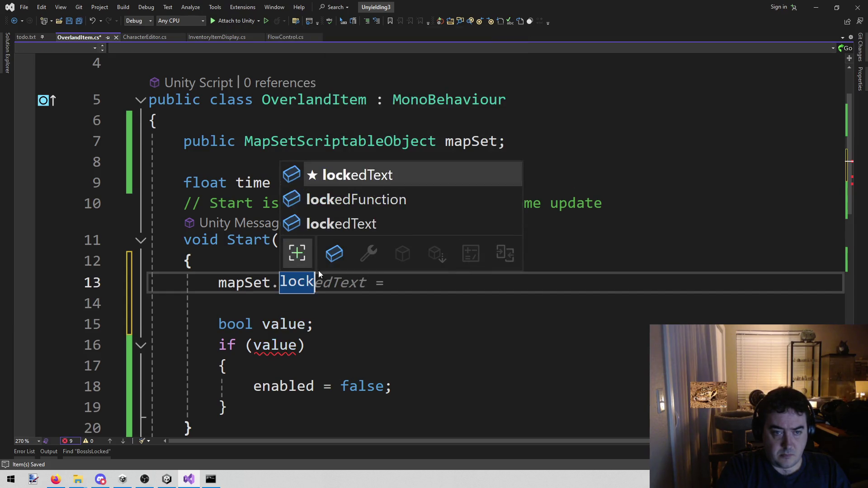
key(Escape)
key(shift+Home)
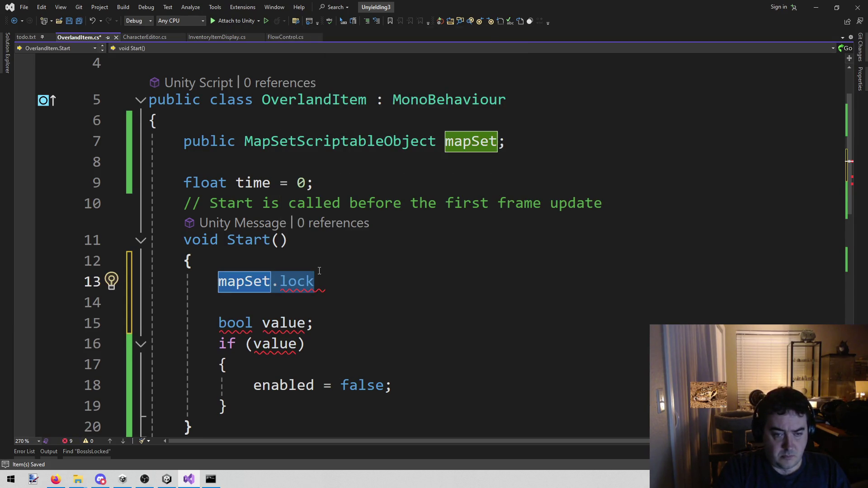
key(BackSpace)
key(BackSpace)
key(Down)
key(BackSpace)
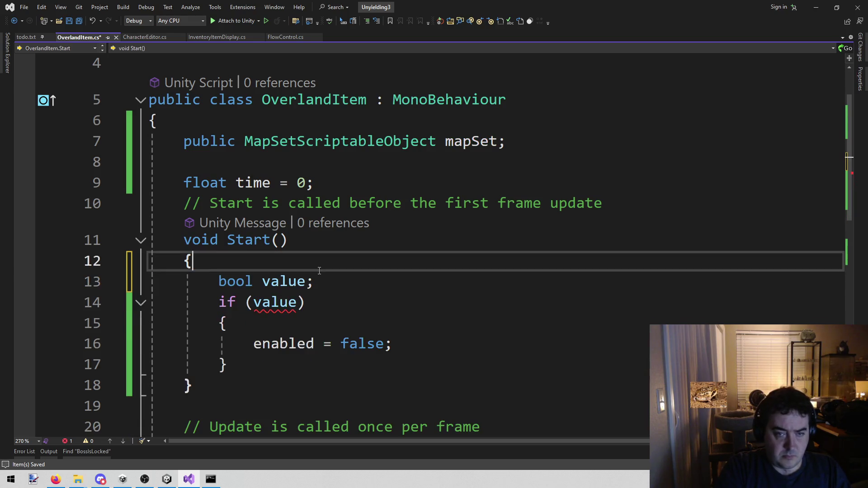
click(211, 479)
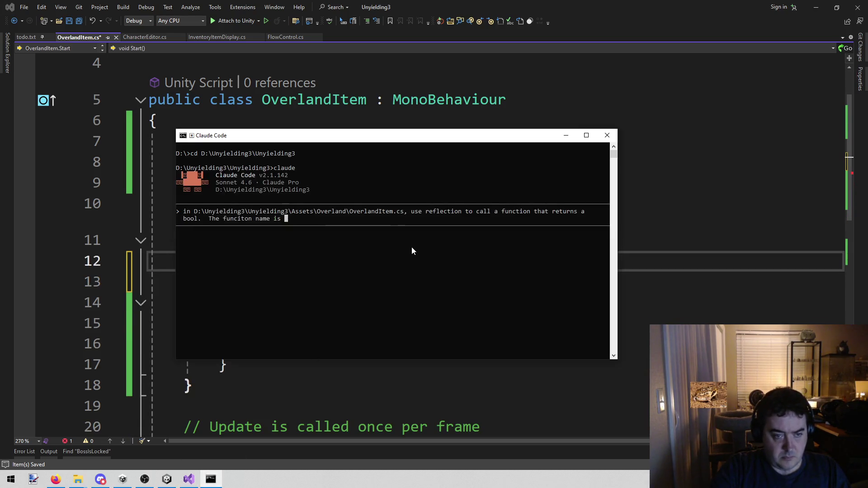
- Finish the prompt naming mapSet.lockedFunction, with FlowControl.cs as the object to call it on, and submit
text(on)
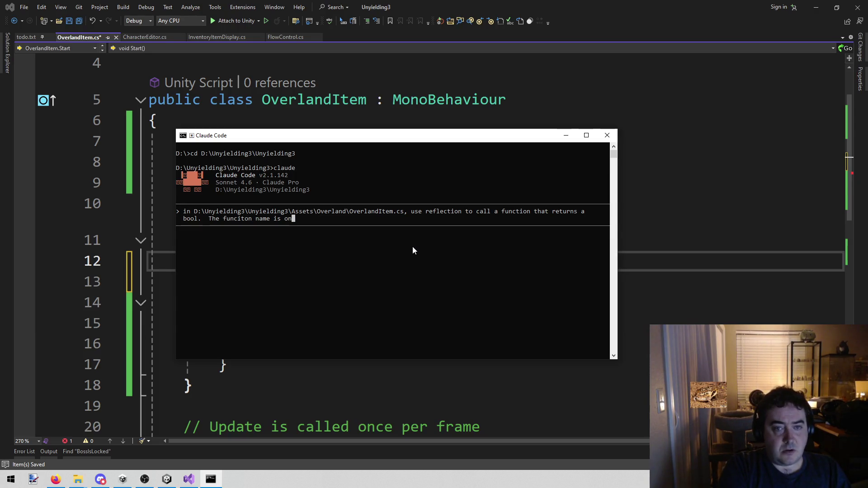
text( mapSet.)
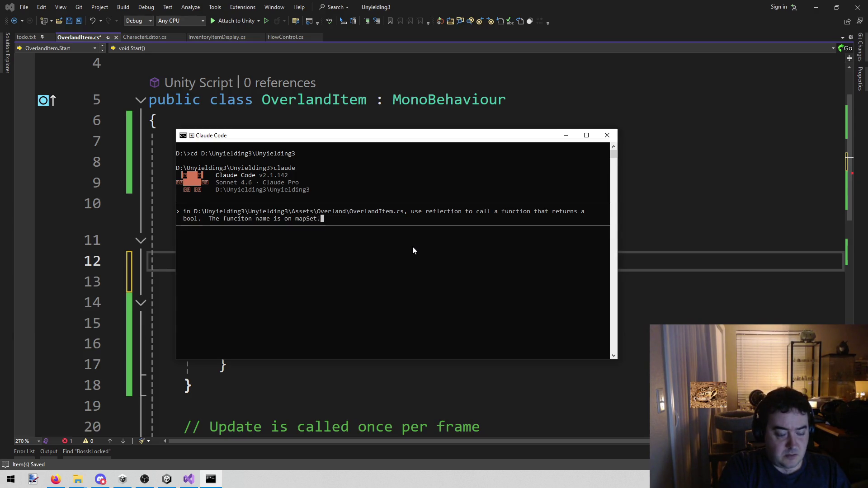
text(lockedFunction)
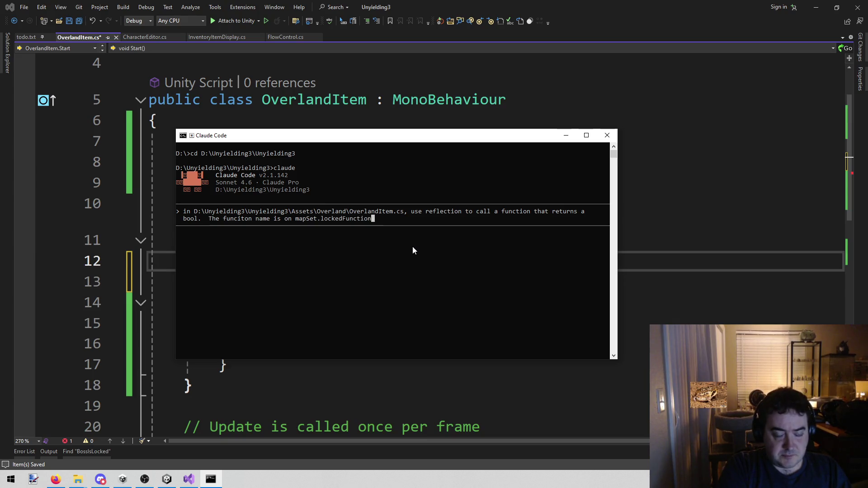
text(.  The cla)
key(BackSpace)
key(BackSpace)
key(BackSpace)
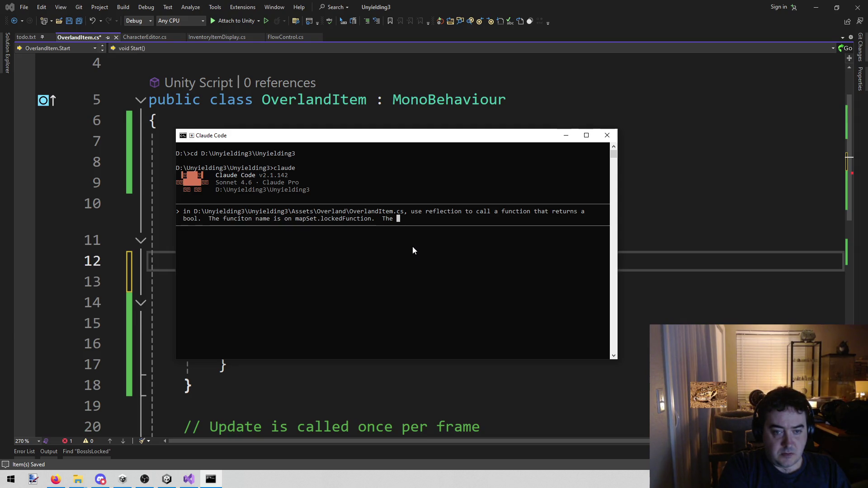
text(FlowControl)
text(.cs is w)
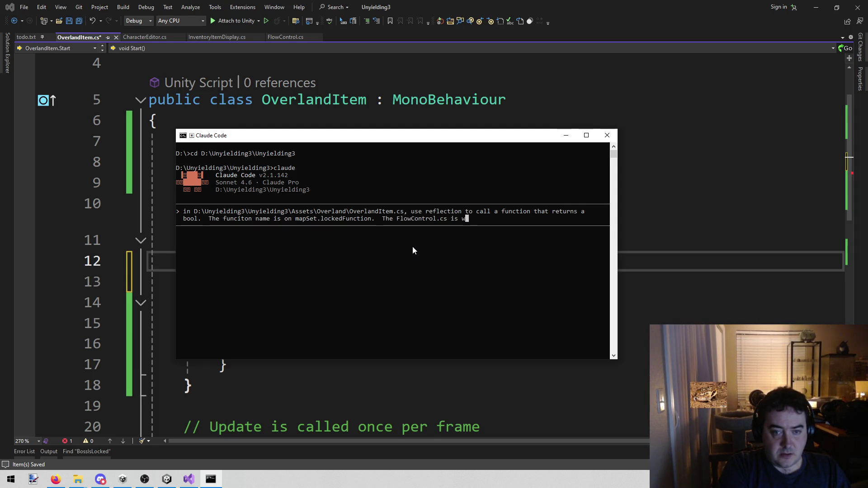
key(BackSpace)
text(the ojbec)
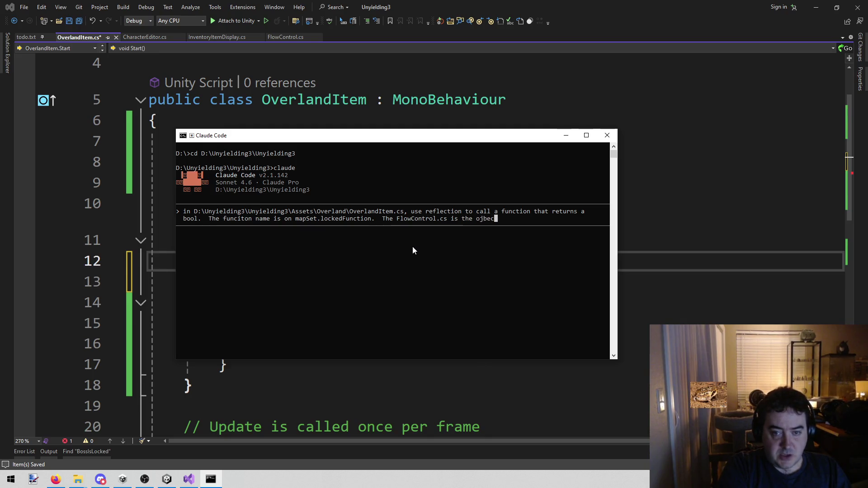
key(BackSpace)
key(BackSpace)
key(BackSpace)
text(bject h)
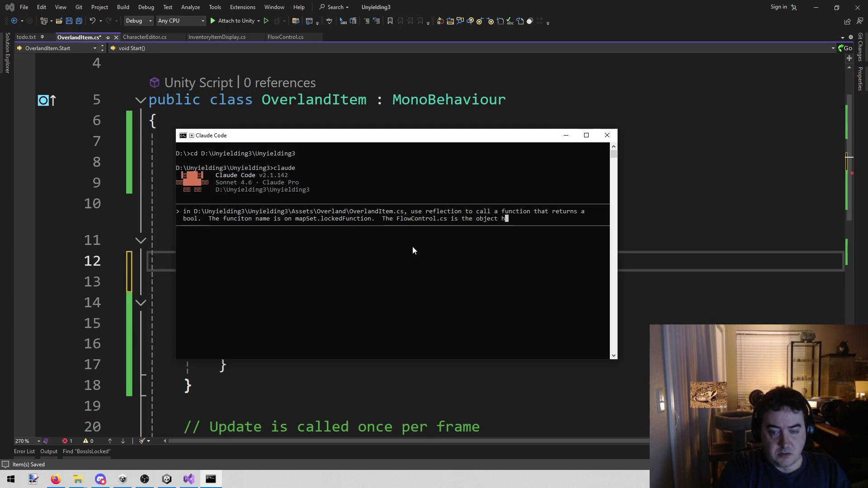
key(BackSpace)
text(tha)
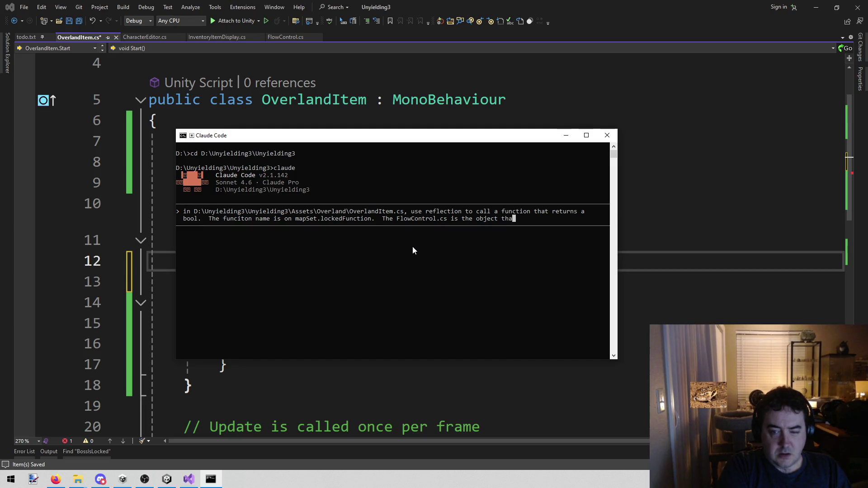
text(t needs to)
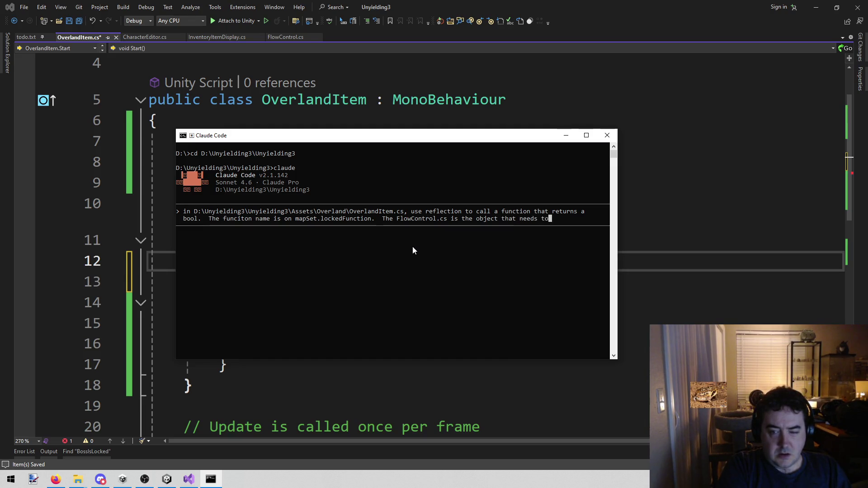
text( be called on.)
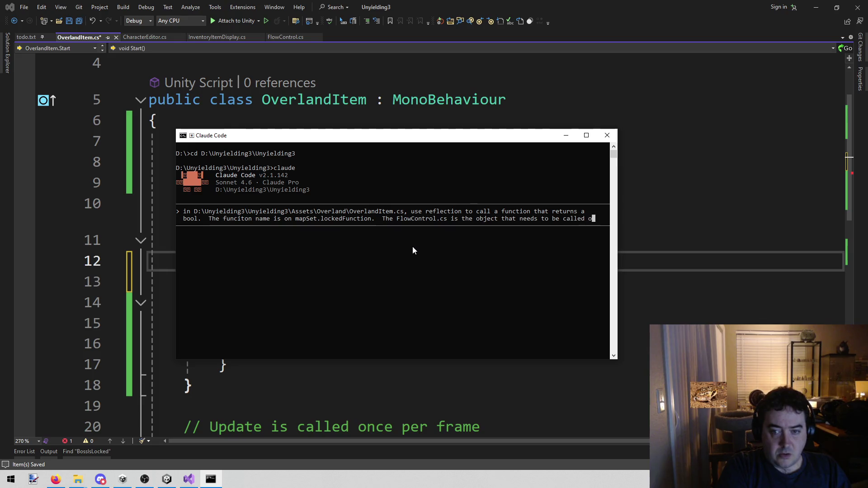
key(Return)
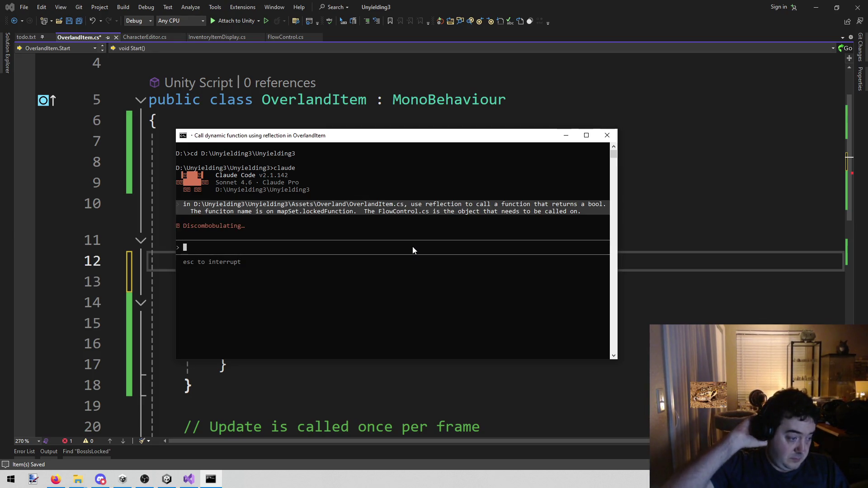